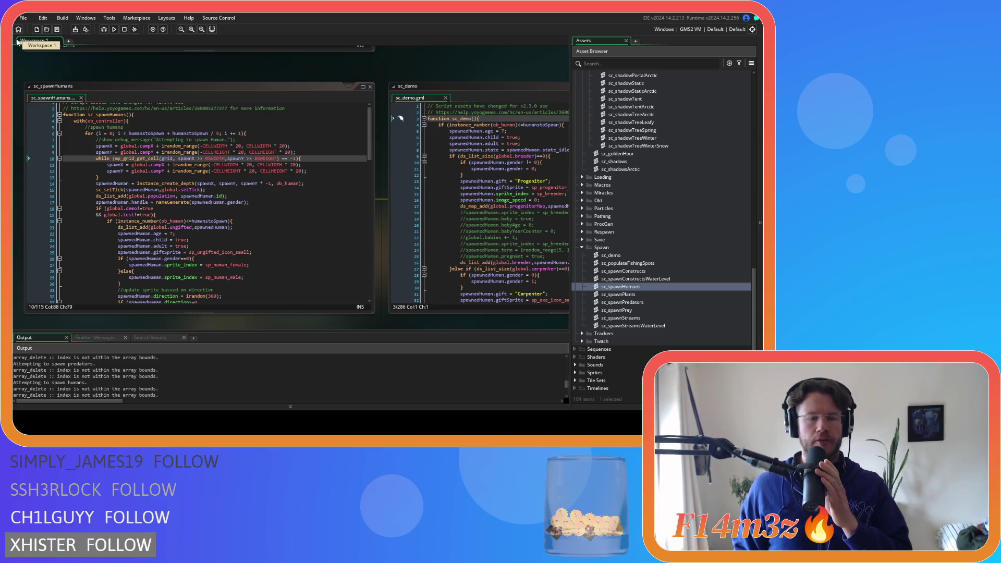
Step: Close the sc_demo.gml tab, keep sc_spawnHumans open, and scroll the Asset Browser to Objects
click(247, 213)
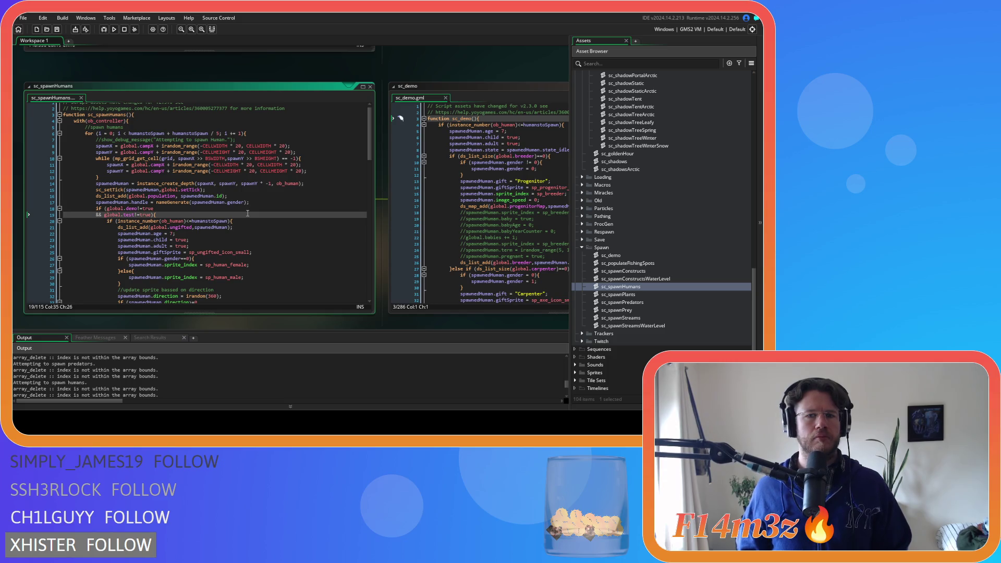
click(445, 98)
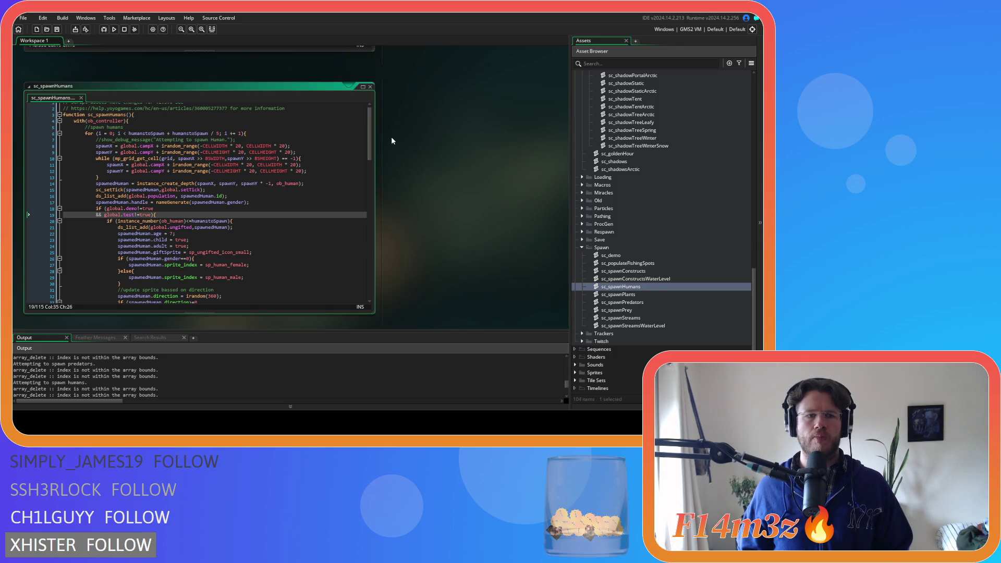
scroll(399, 150, up, 5)
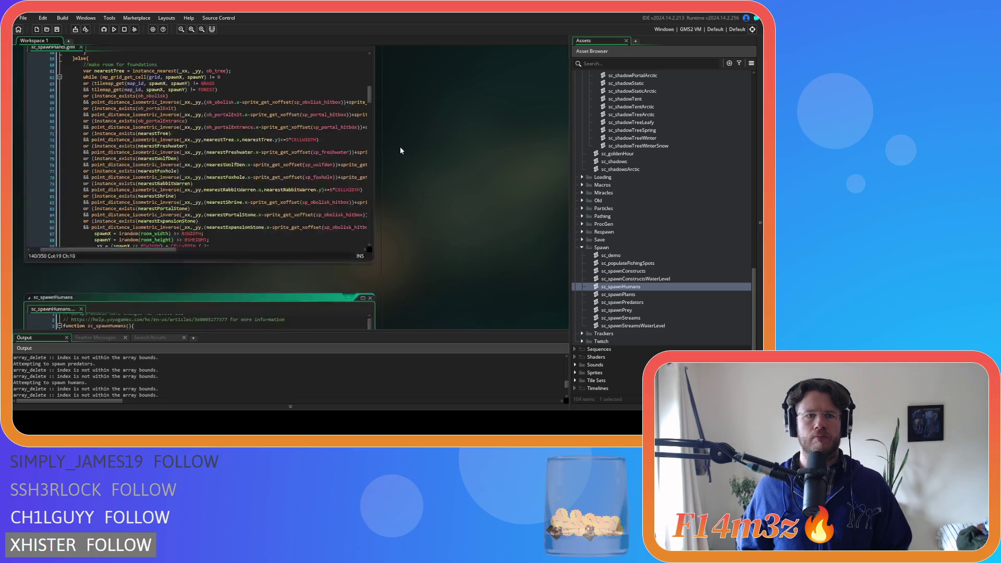
scroll(401, 151, down, 5)
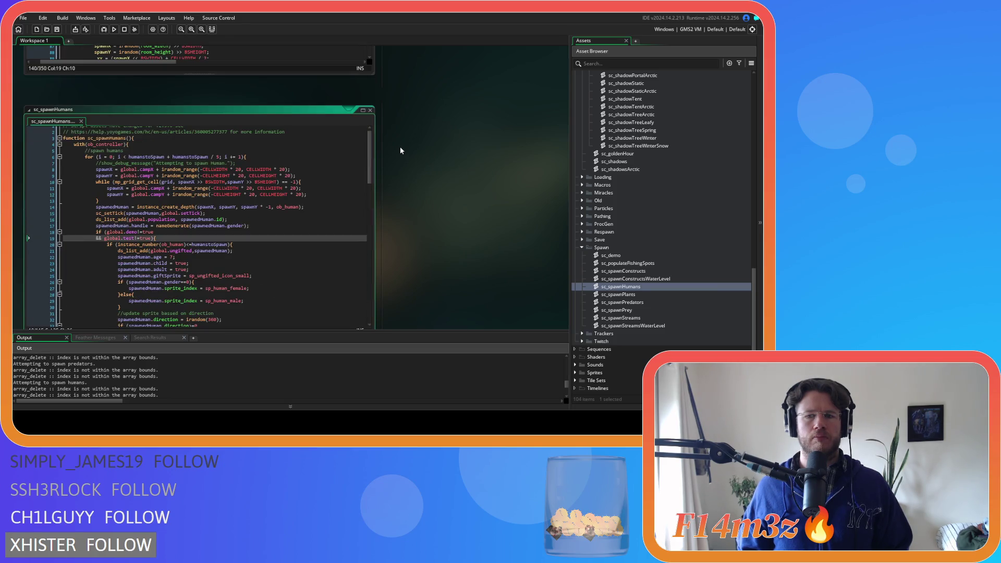
scroll(672, 183, up, 15)
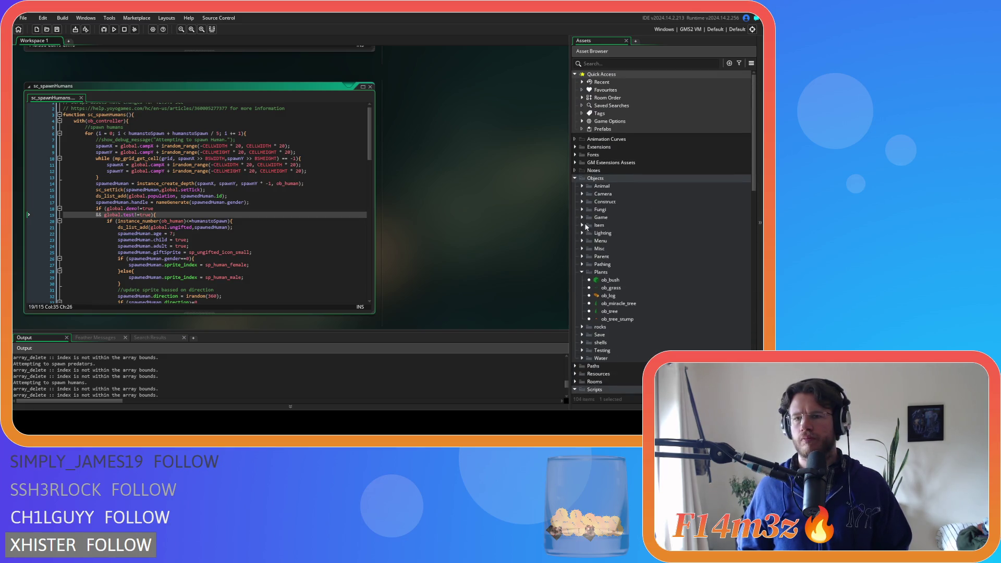
Step: Open the ob_loader object's Step event code from Objects > Game and widen the workspace
click(581, 218)
double_click(607, 248)
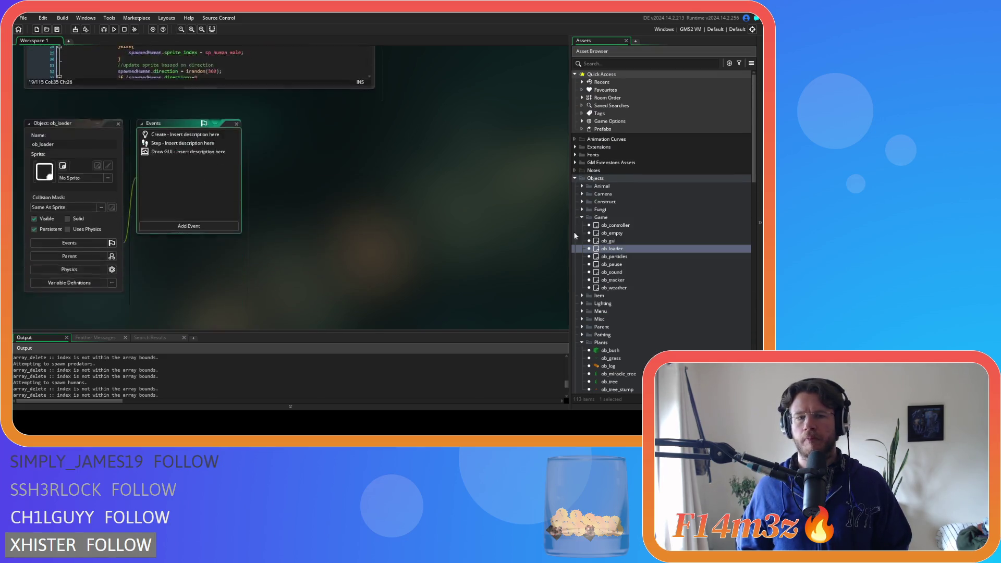
double_click(178, 120)
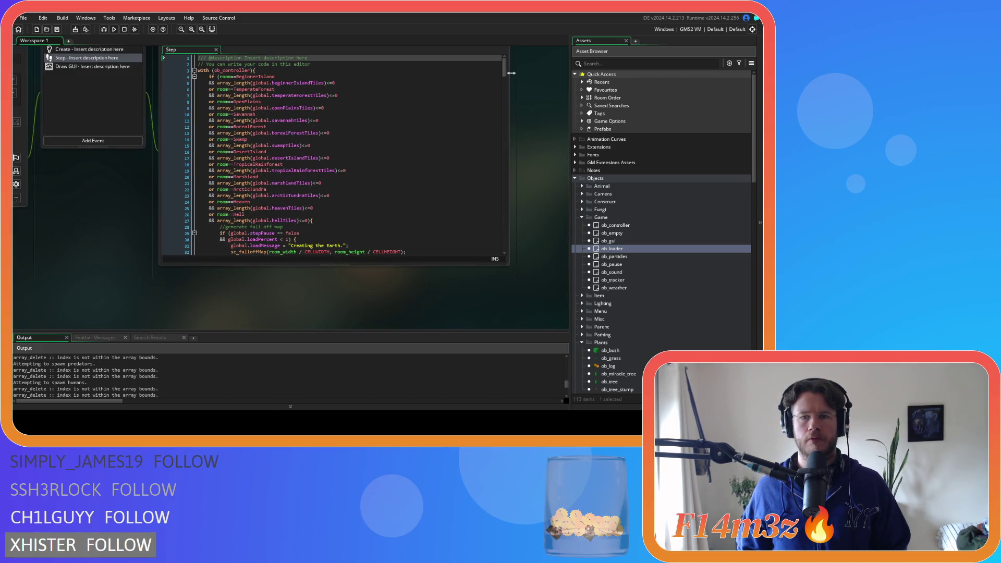
drag(570, 113, 620, 112)
mouse_move(504, 66)
mouse_down()
mouse_move(499, 168)
mouse_move(500, 120)
mouse_move(501, 167)
mouse_move(490, 137)
mouse_up()
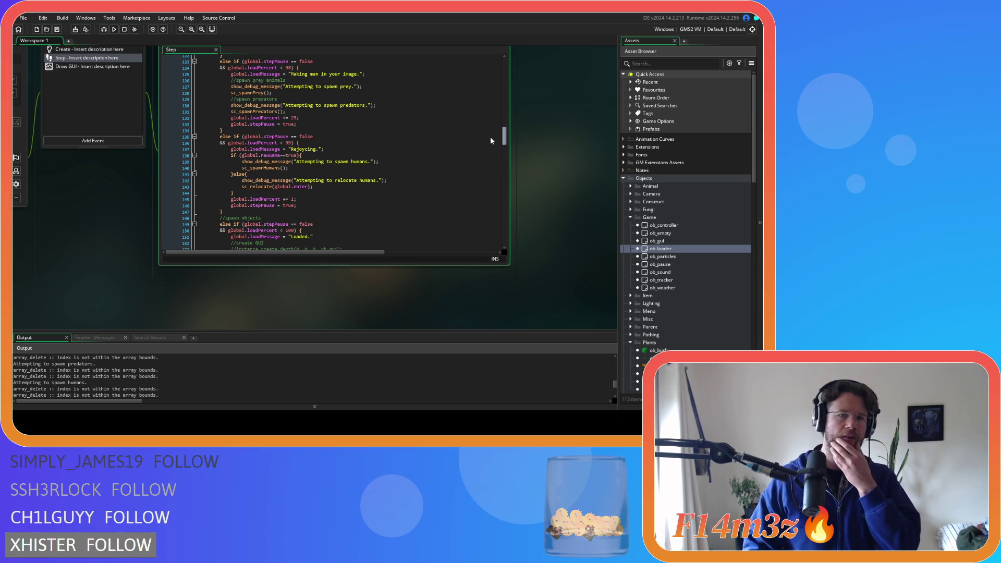
Step: Review the sc_spawnHumans / sc_relocate loading stage, then jump to sc_spawnHumans with F12
scroll(490, 137, up, 7)
scroll(396, 161, down, 12)
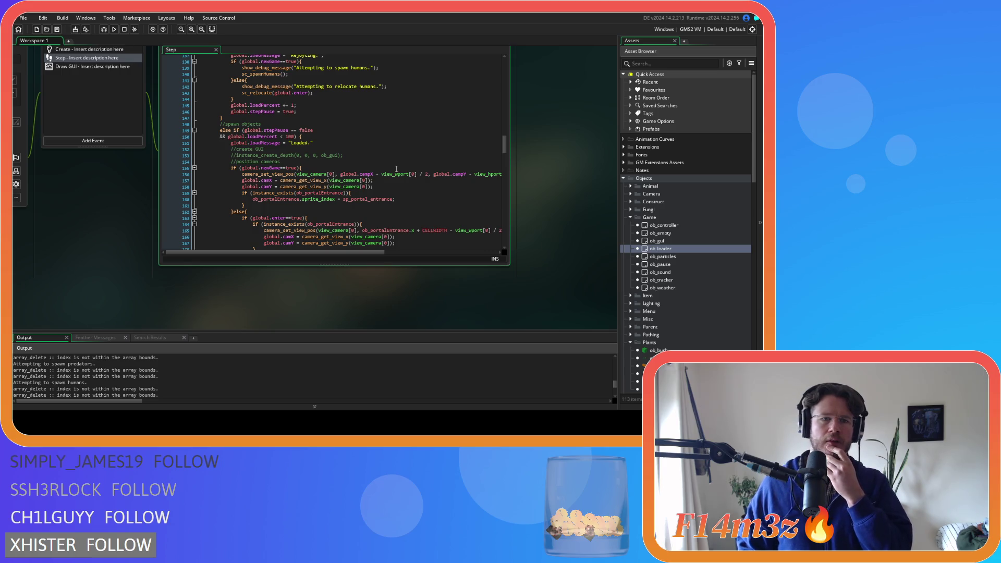
scroll(397, 168, down, 4)
scroll(397, 169, down, 4)
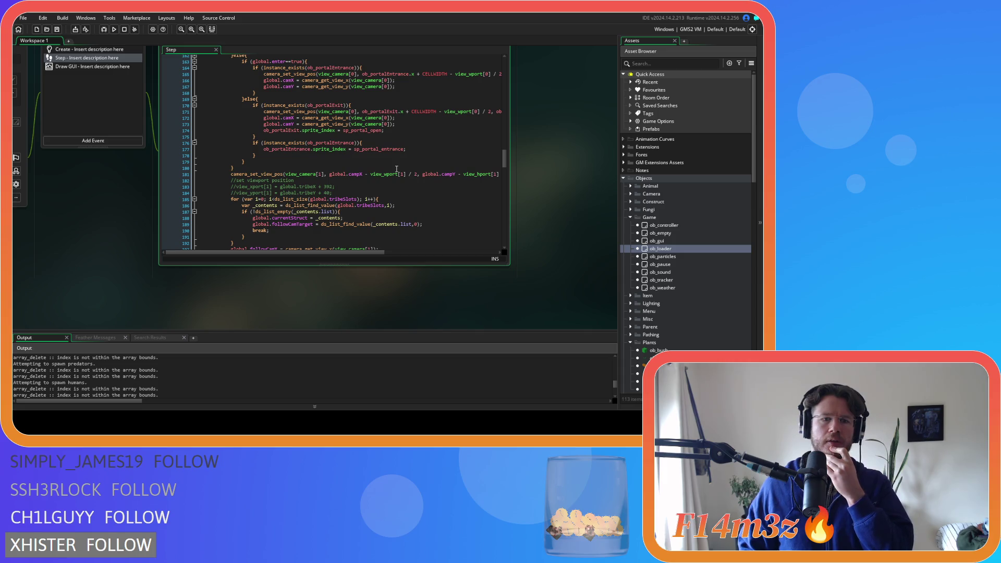
scroll(396, 168, up, 20)
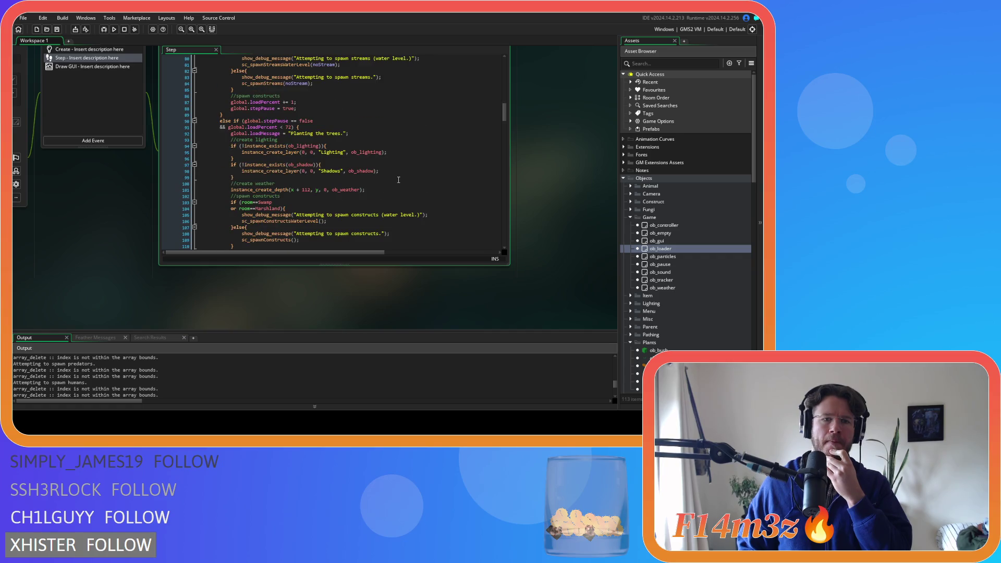
scroll(398, 180, up, 3)
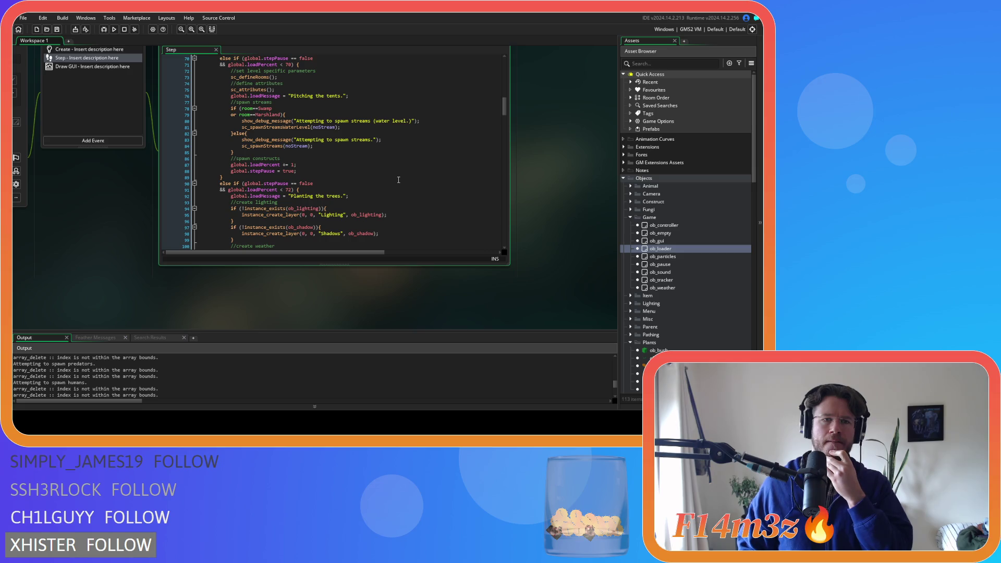
scroll(399, 180, up, 8)
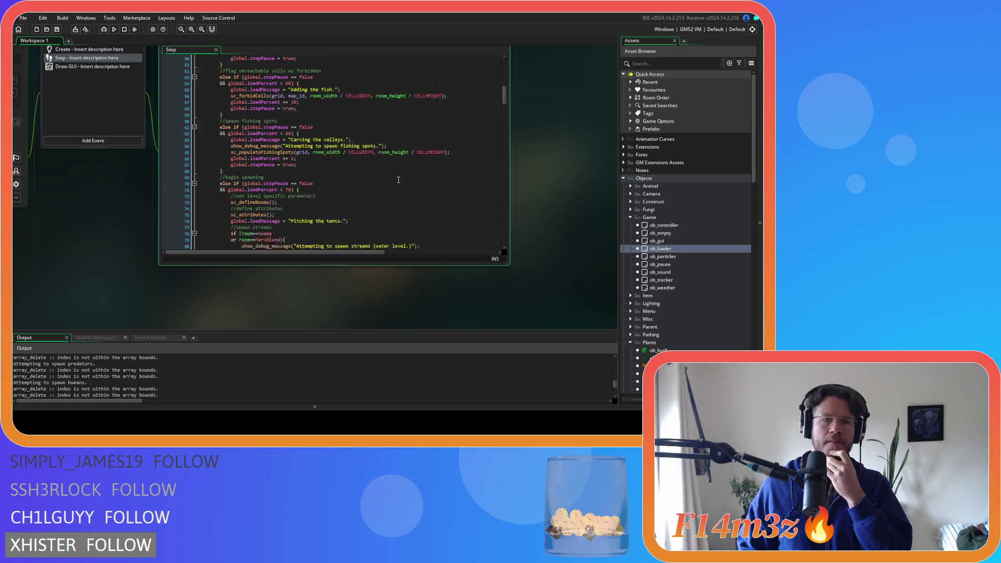
scroll(398, 180, down, 9)
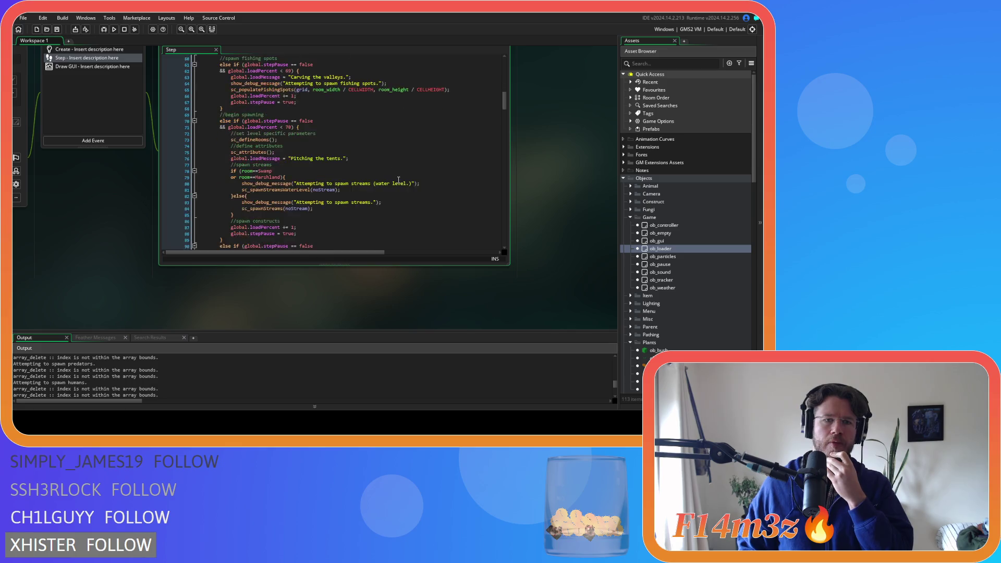
scroll(398, 180, down, 3)
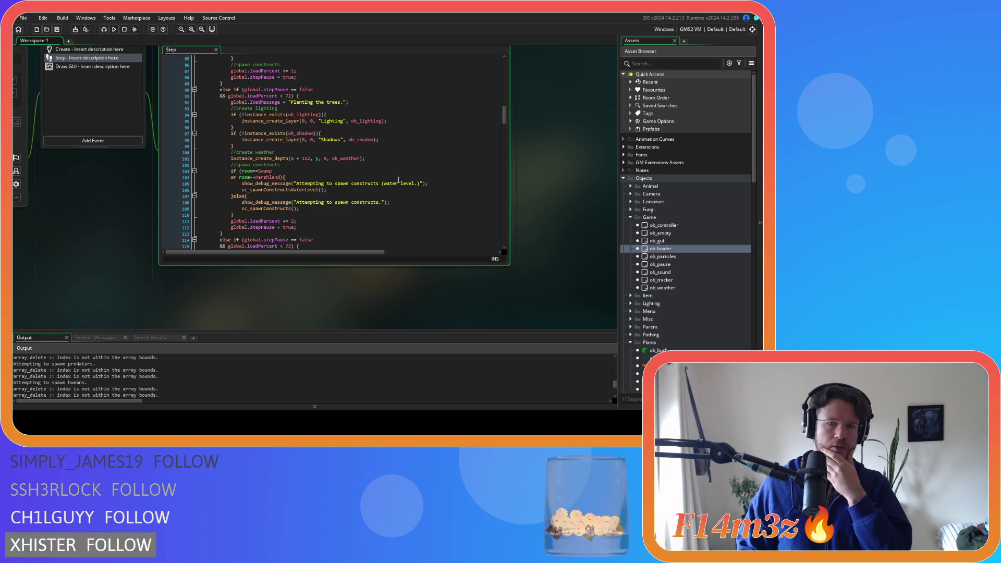
scroll(398, 180, down, 3)
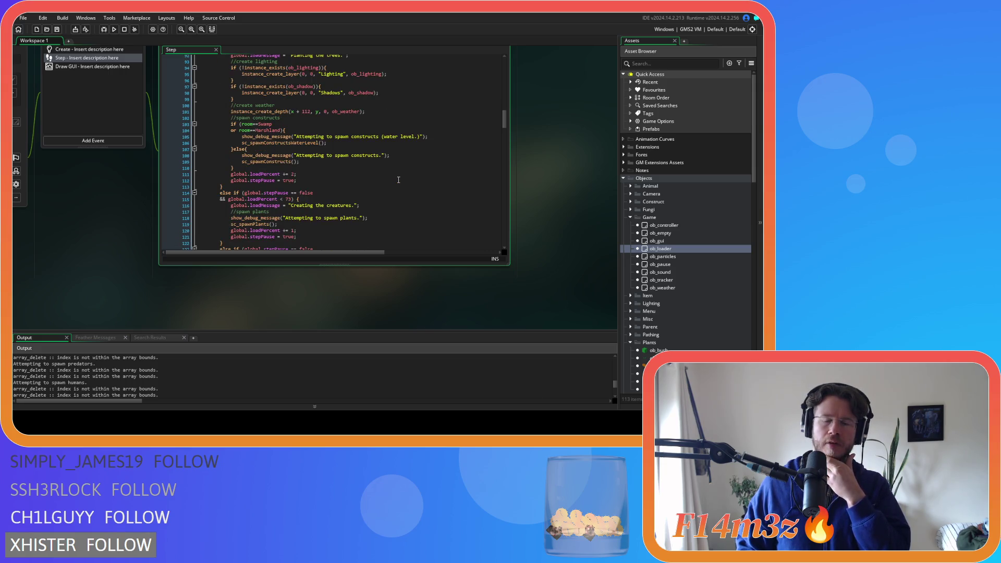
scroll(398, 180, down, 3)
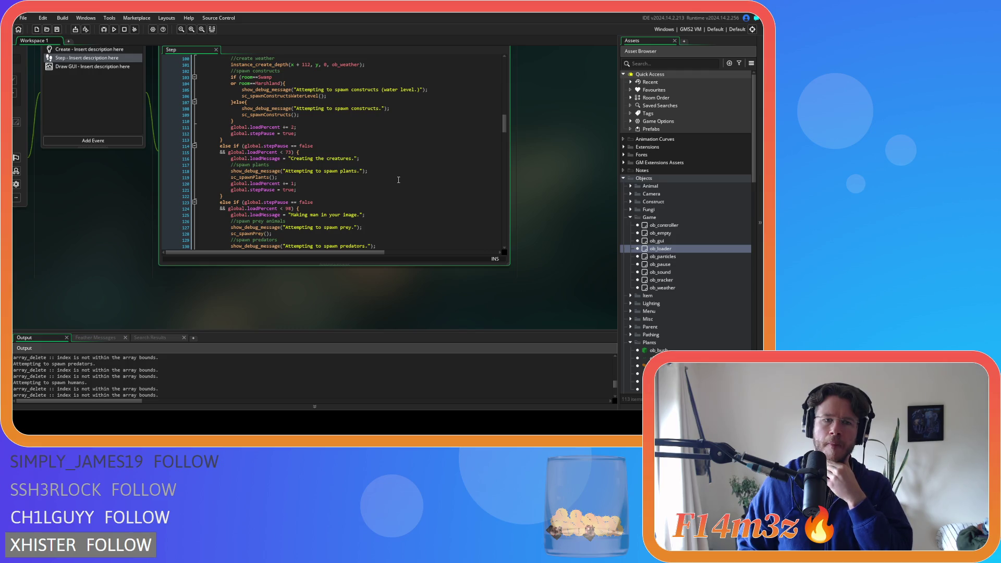
scroll(399, 179, down, 5)
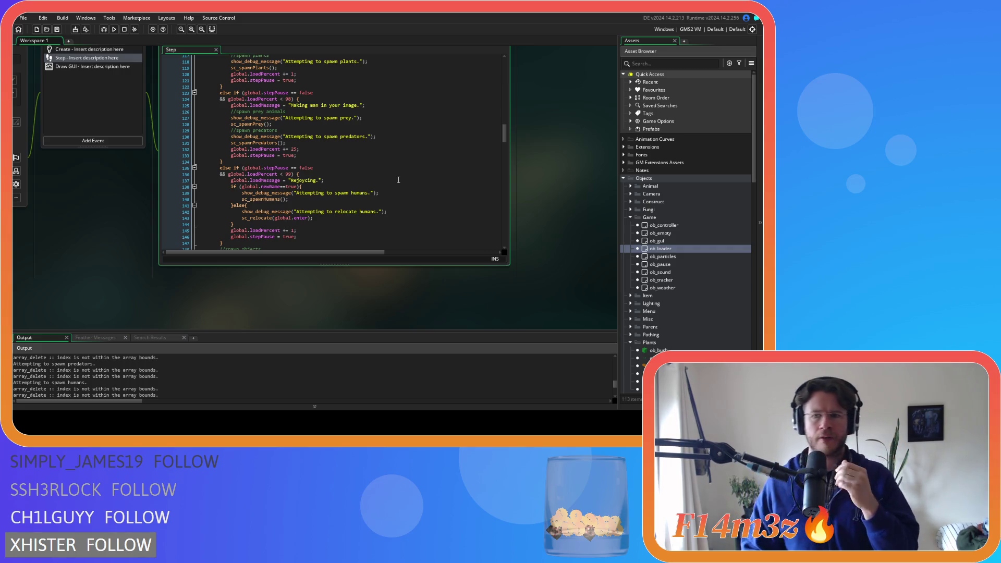
key(F12)
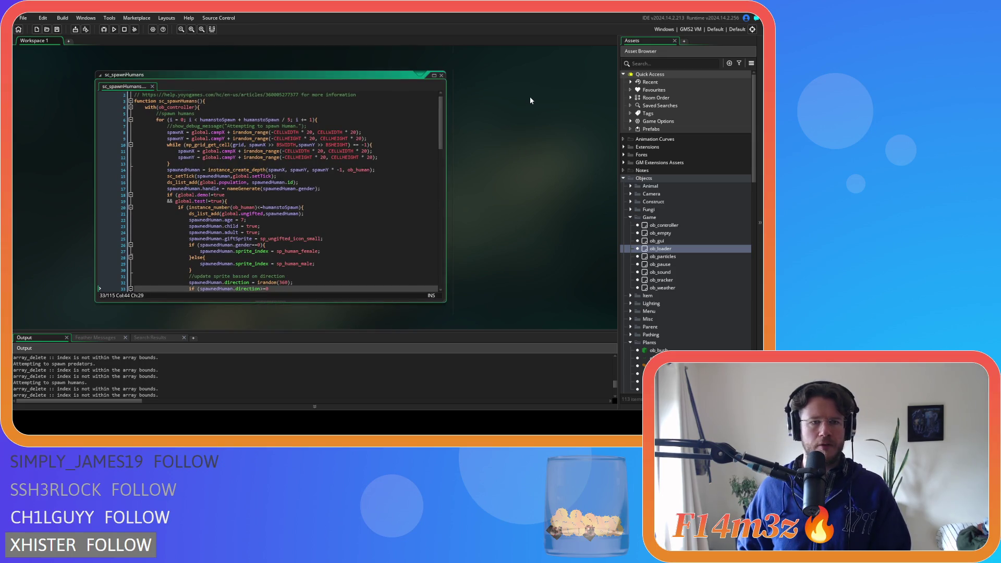
Step: Pan to the sc_spawnPlants window and scroll right to the CELLWIDTH thresholds of its distance checks
scroll(530, 99, up, 5)
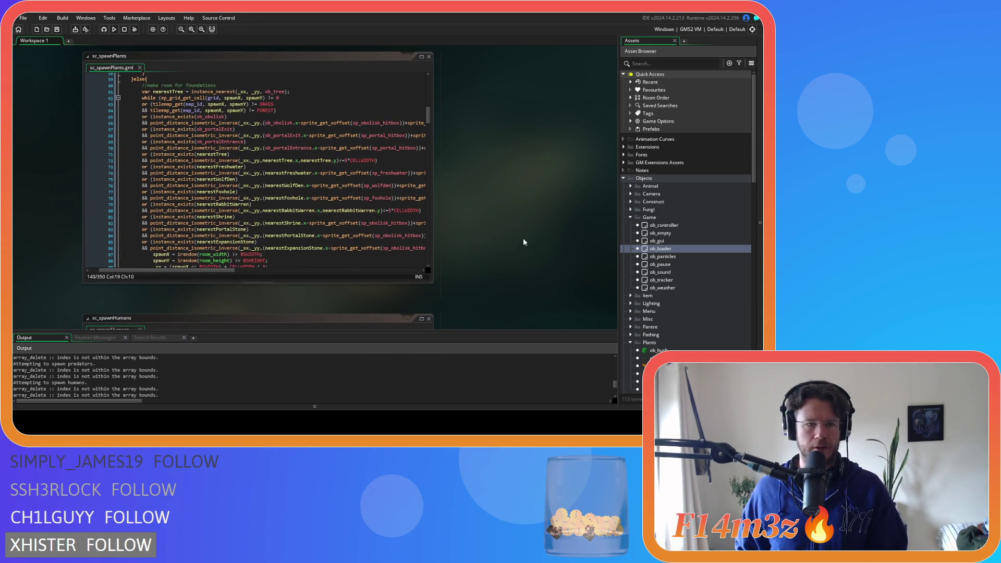
scroll(491, 230, down, 5)
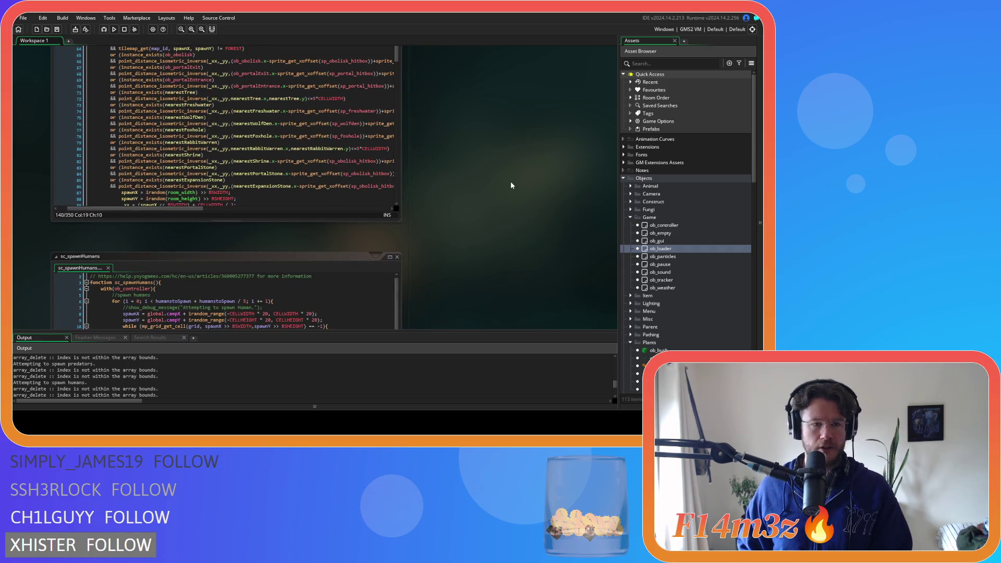
scroll(421, 220, up, 1)
scroll(473, 149, up, 4)
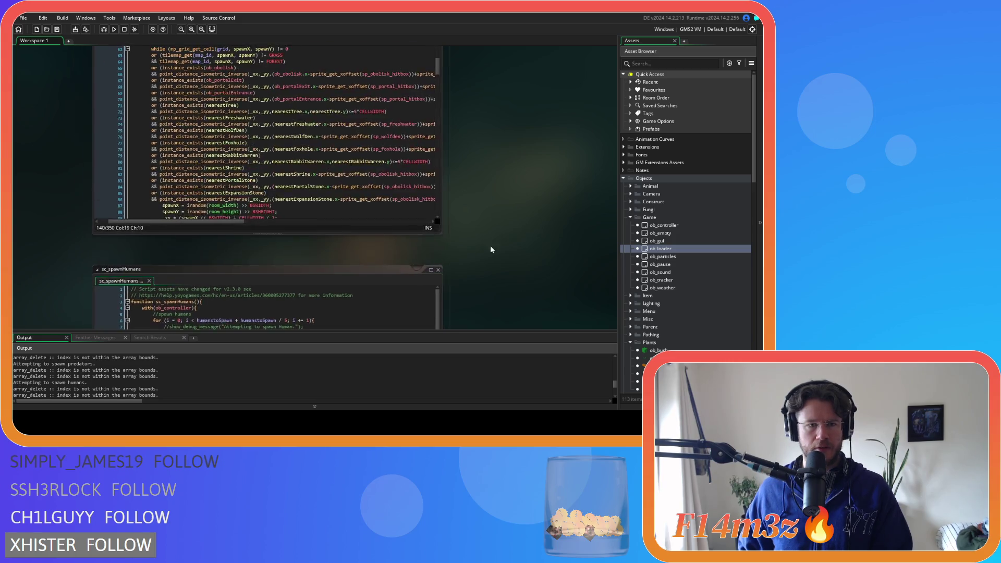
scroll(447, 145, down, 2)
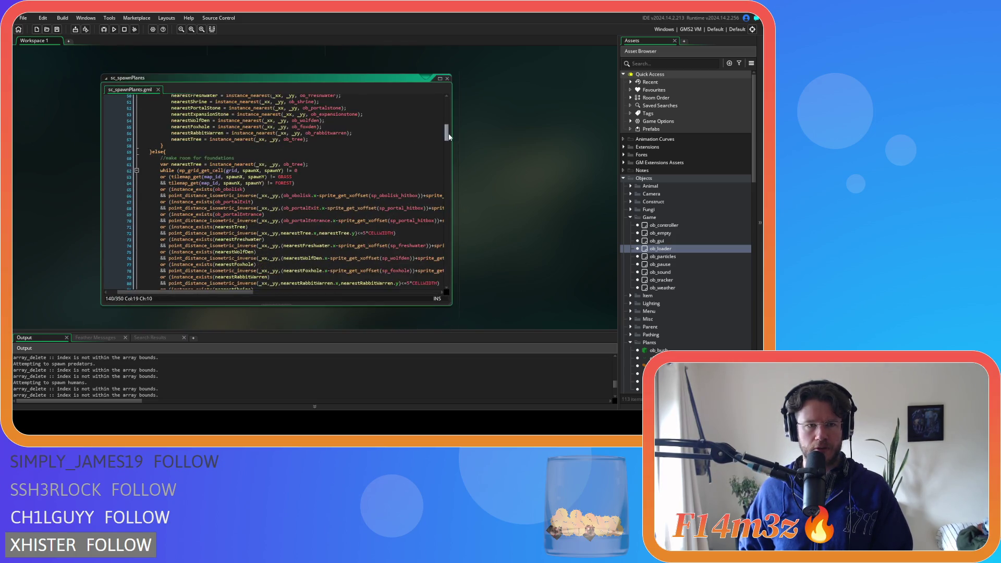
scroll(448, 140, up, 4)
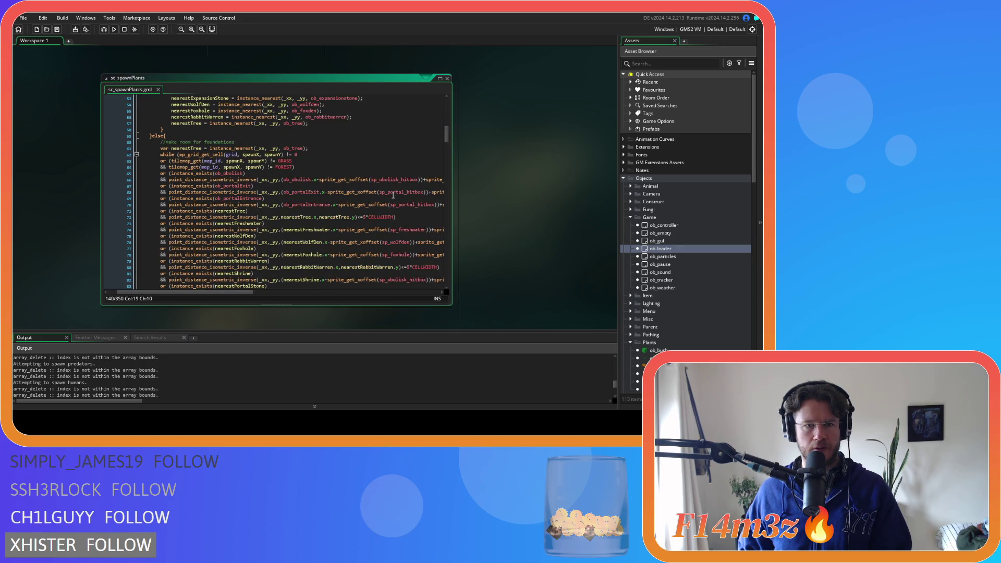
scroll(393, 195, down, 3)
drag(230, 291, 402, 274)
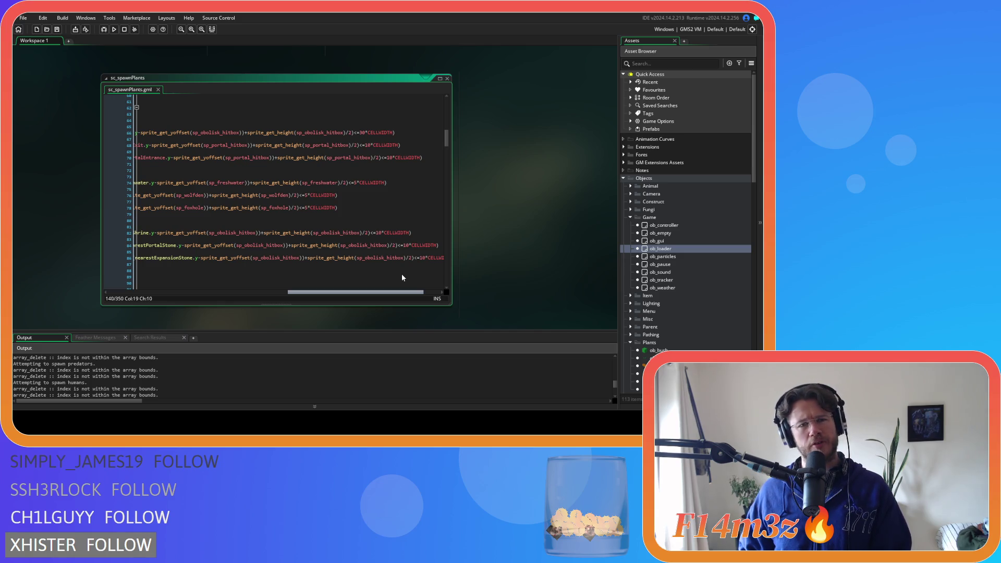
drag(401, 274, 292, 277)
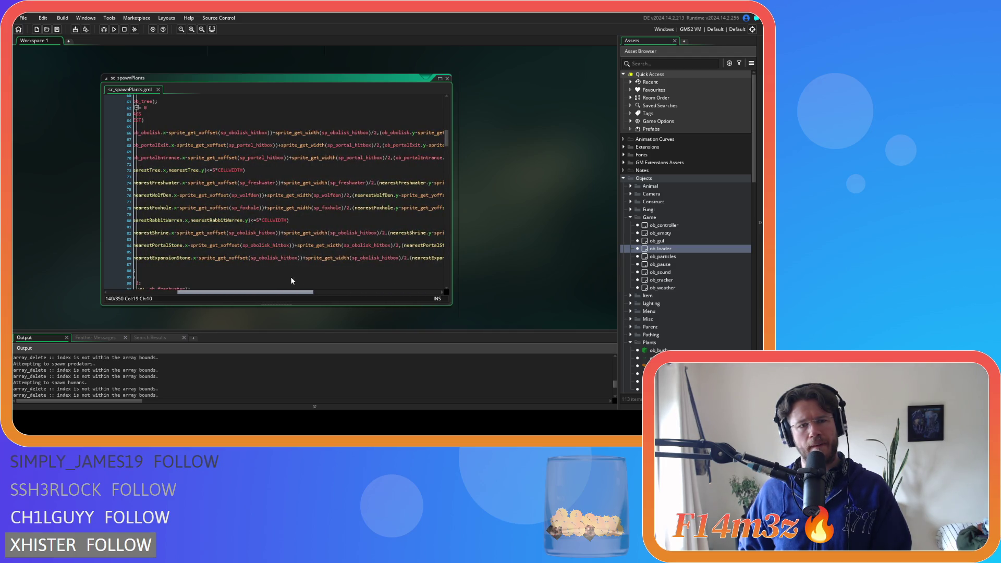
mouse_move(291, 280)
mouse_down()
mouse_move(405, 282)
mouse_move(182, 280)
mouse_move(410, 278)
mouse_up()
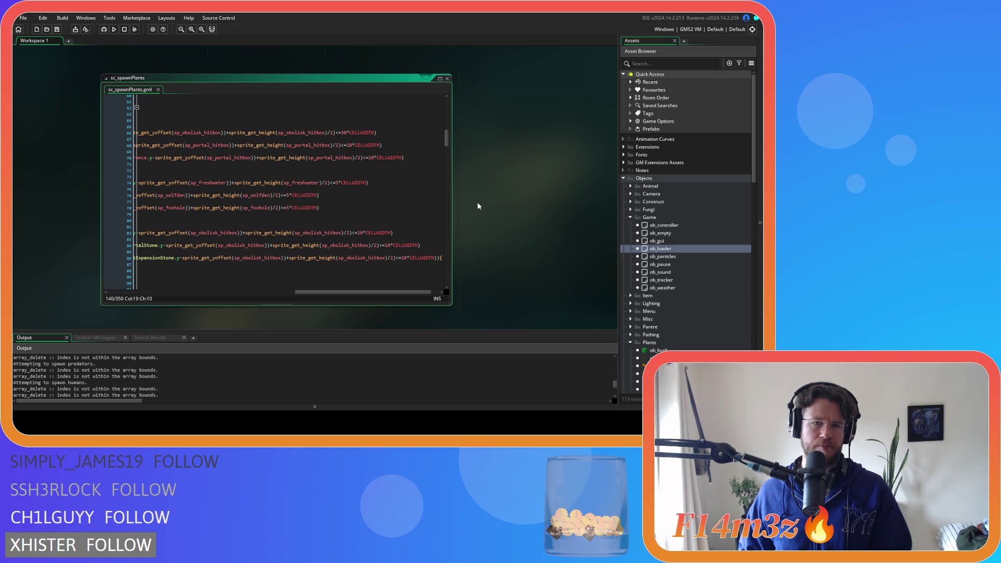
Step: Edit the 30 CELLWIDTH obelisk threshold on line 66 of sc_spawnPlants, then save and build the game
click(341, 132)
key(BackSpace)
text(1)
text(4)
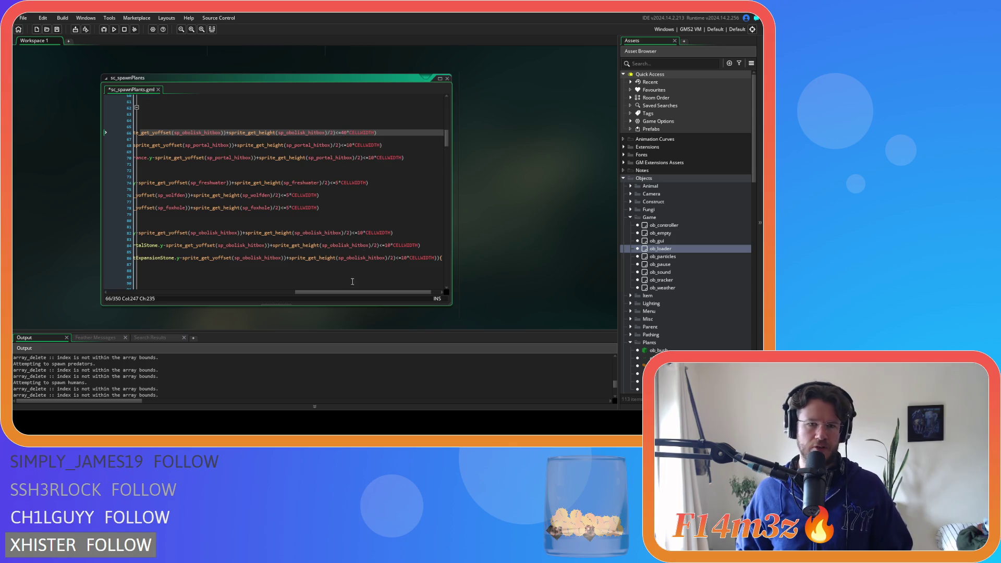
scroll(343, 290, left, 10)
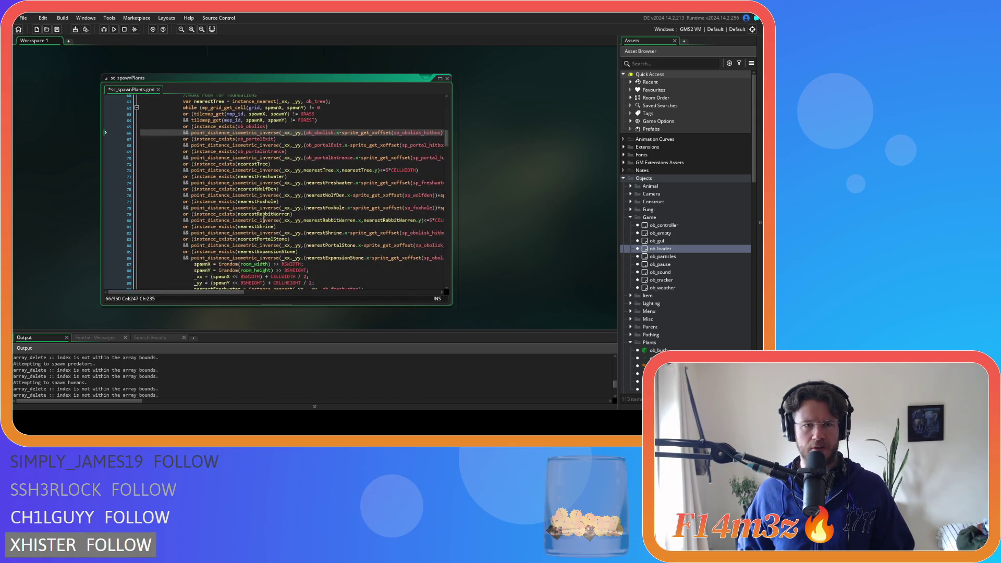
scroll(262, 221, up, 7)
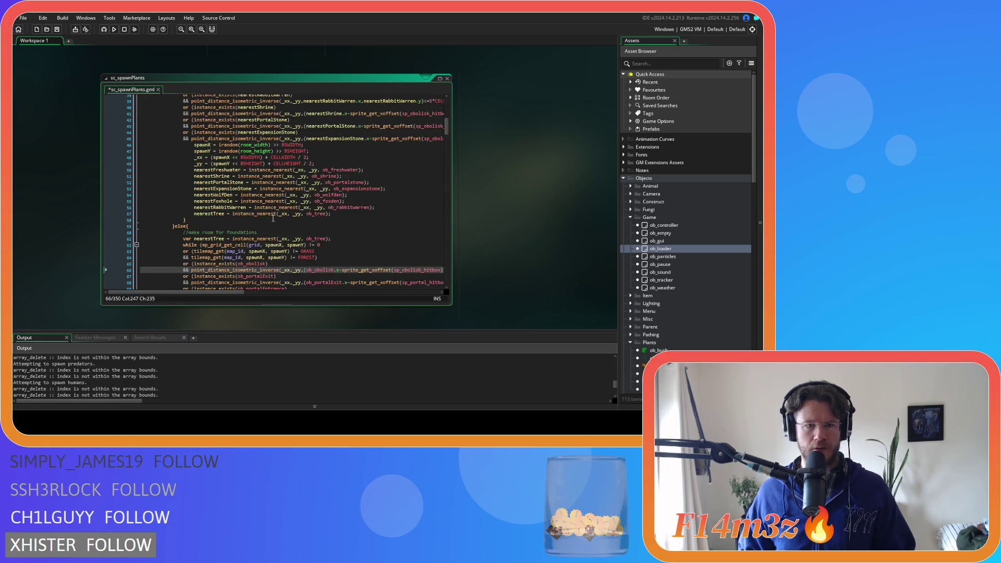
scroll(272, 218, down, 6)
mouse_move(220, 292)
mouse_down()
mouse_move(409, 285)
mouse_move(446, 240)
mouse_up()
key(F5)
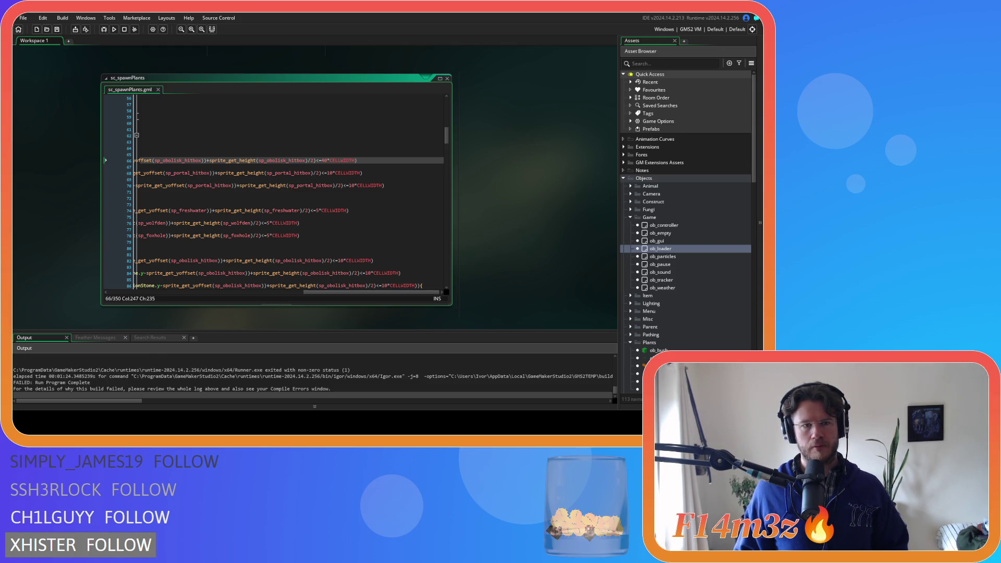
Step: Change line 66's obelisk distance from 40 to 50 CELLWIDTH, save, and rebuild the game
key(BackSpace)
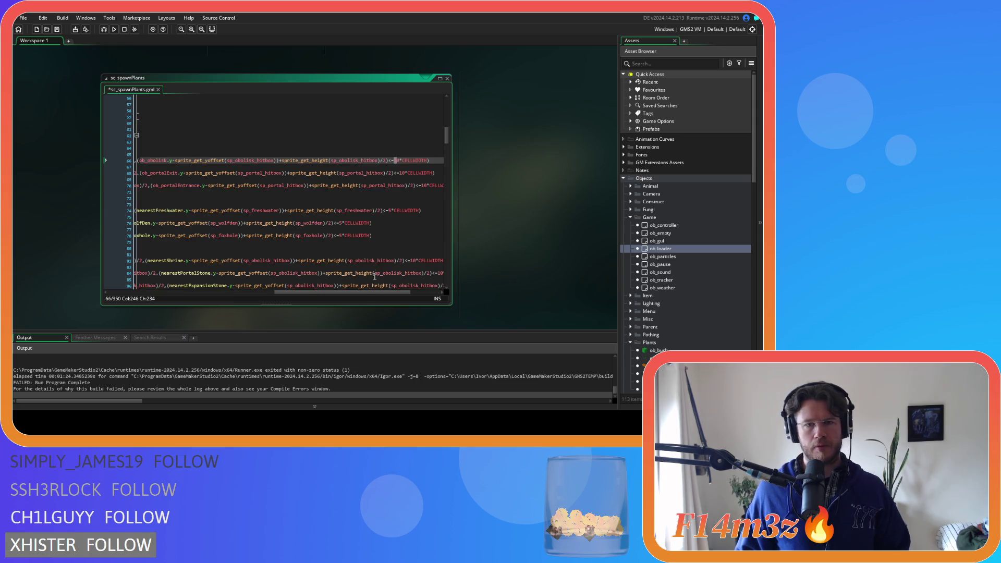
mouse_move(375, 285)
text(5)
key(ctrl+s)
key(F5)
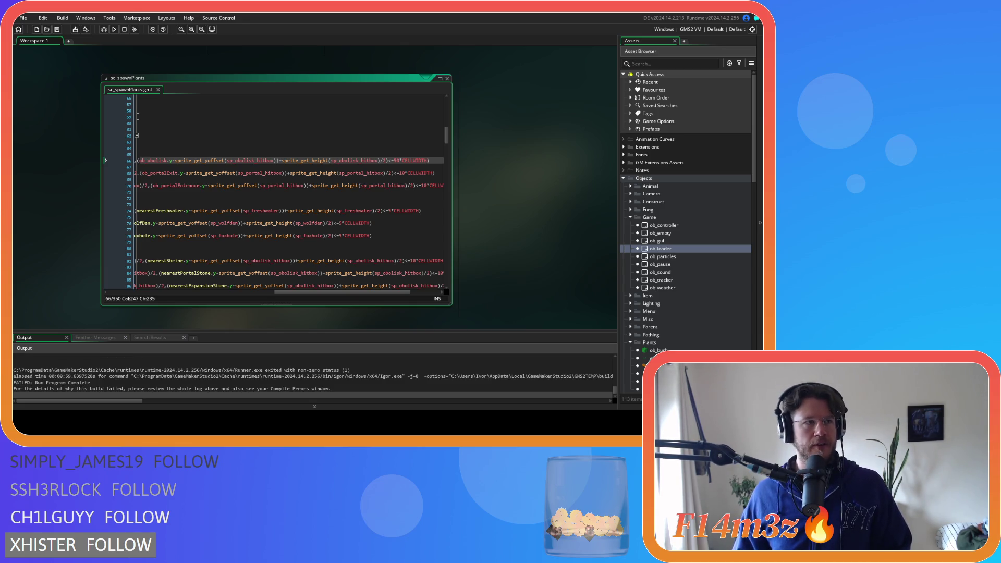
click(189, 160)
Step: Undo the line 66 distance change and save sc_spawnPlants
key(ctrl+z)
drag(354, 293, 189, 293)
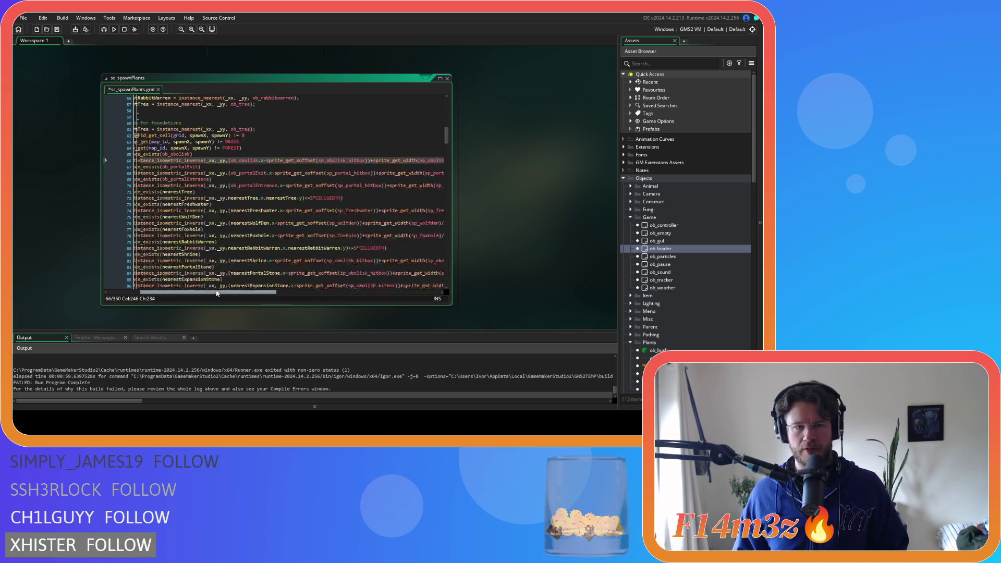
click(253, 210)
key(ctrl+s)
Step: Scroll through the rest of sc_spawnPlants, then open sc_spawnConstructs from Scripts > Spawn
scroll(253, 211, down, 4)
scroll(254, 210, down, 3)
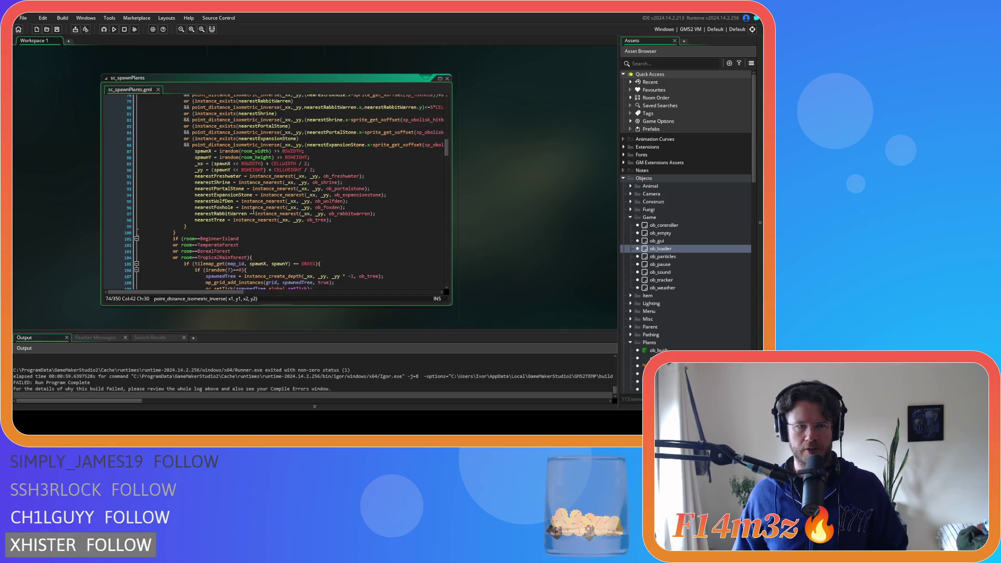
scroll(267, 217, down, 3)
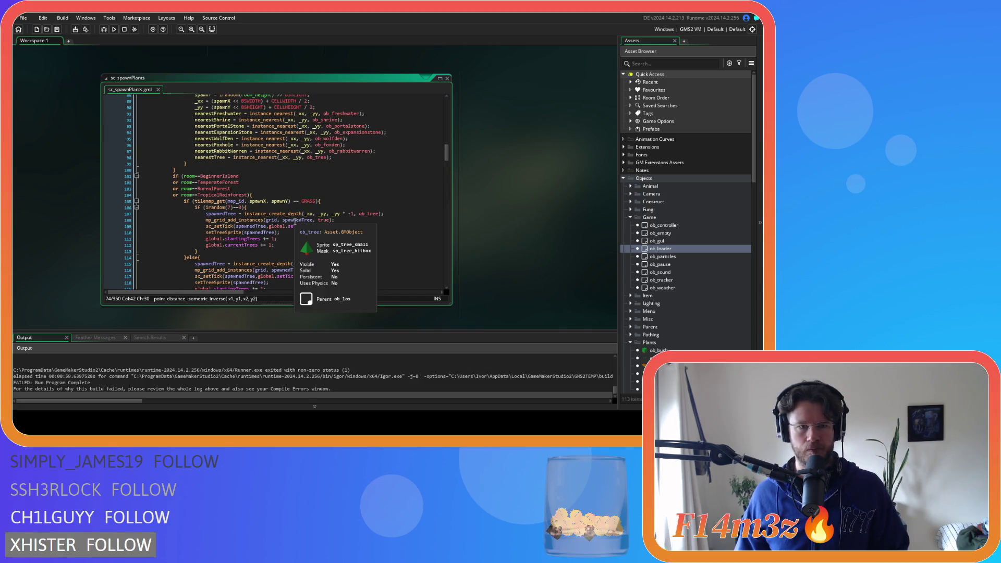
scroll(295, 221, down, 5)
scroll(295, 222, down, 3)
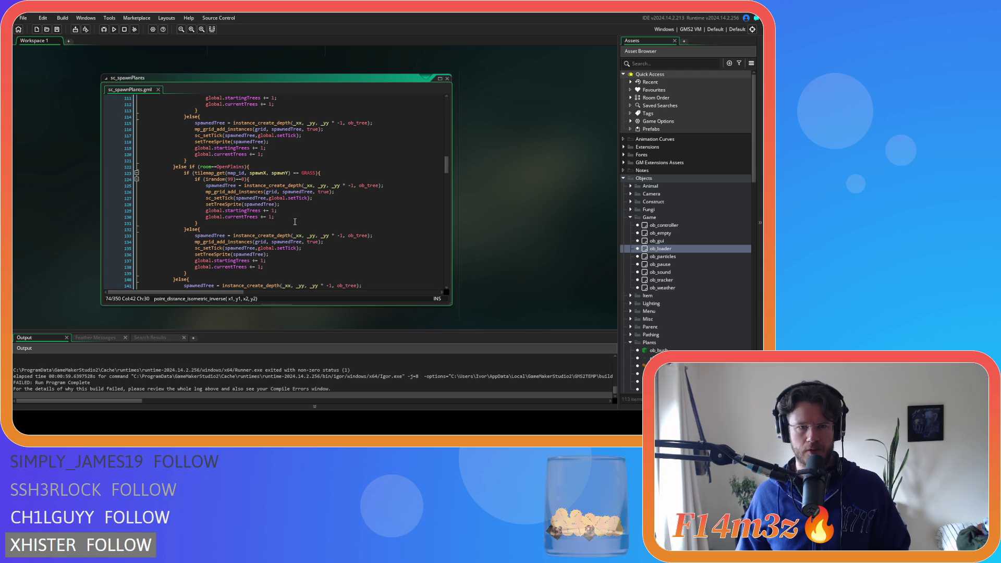
scroll(295, 221, down, 10)
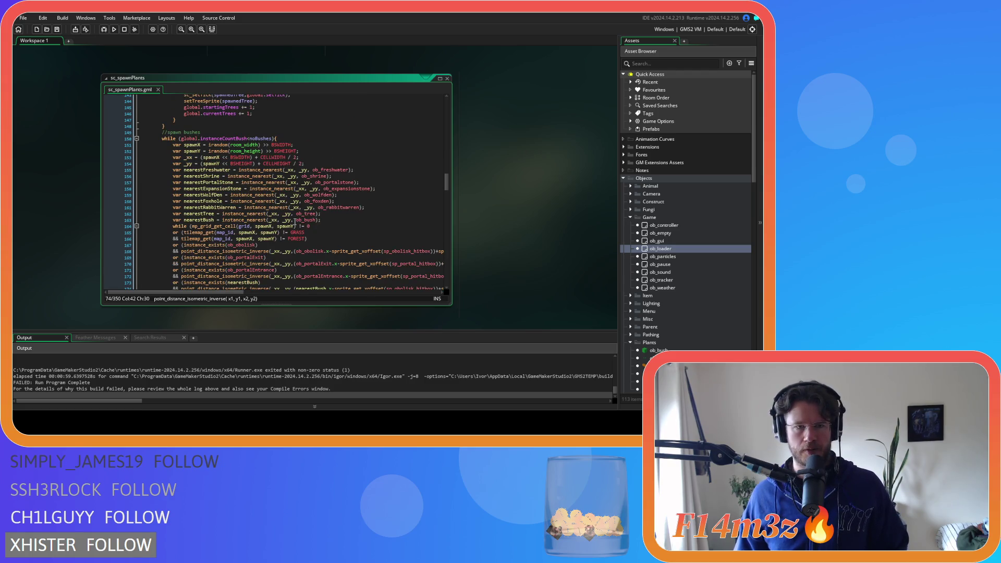
scroll(295, 221, down, 4)
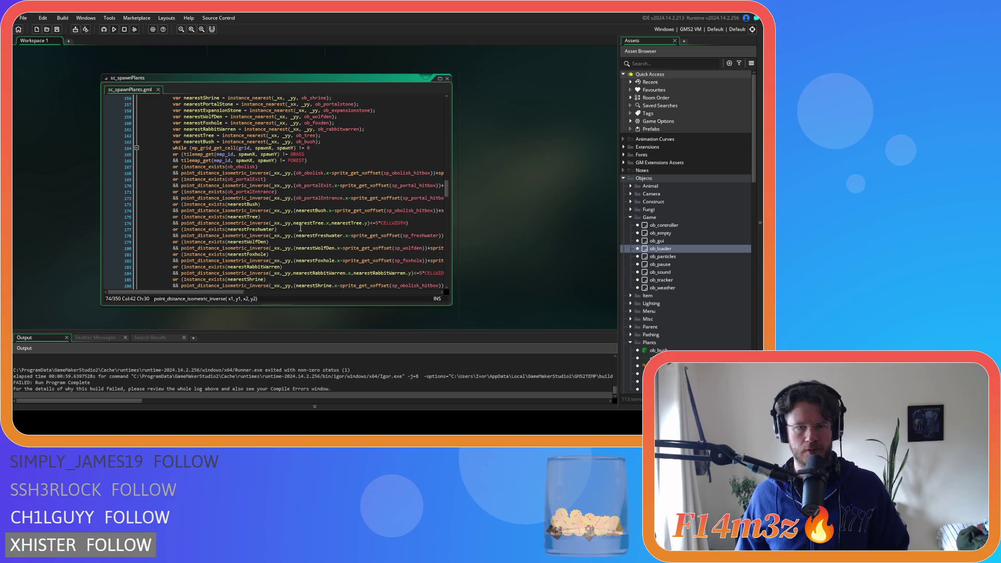
mouse_move(223, 293)
mouse_down()
mouse_move(407, 290)
mouse_move(223, 291)
mouse_up()
scroll(249, 248, down, 2)
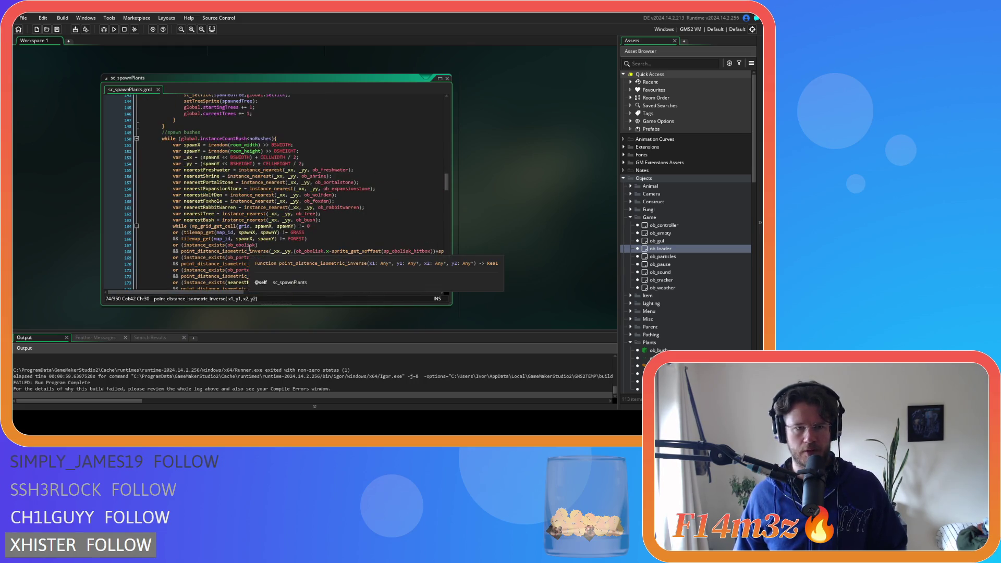
scroll(250, 248, down, 2)
scroll(249, 248, up, 4)
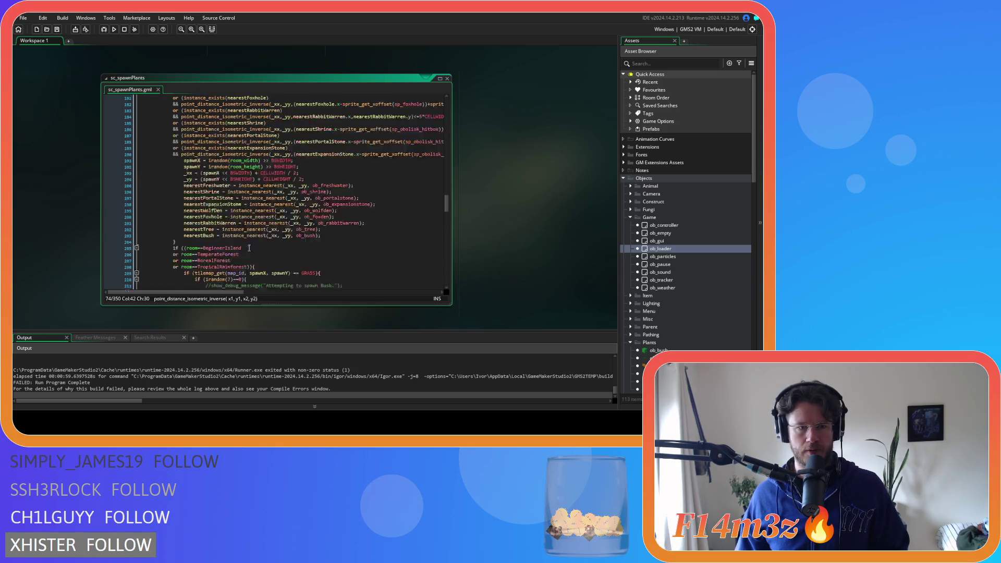
scroll(249, 248, down, 4)
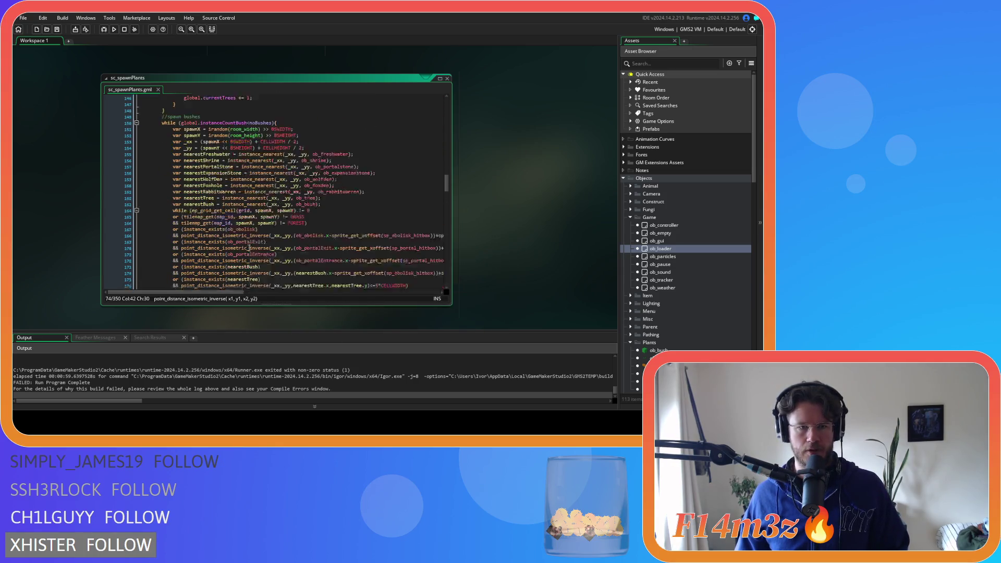
scroll(249, 249, up, 2)
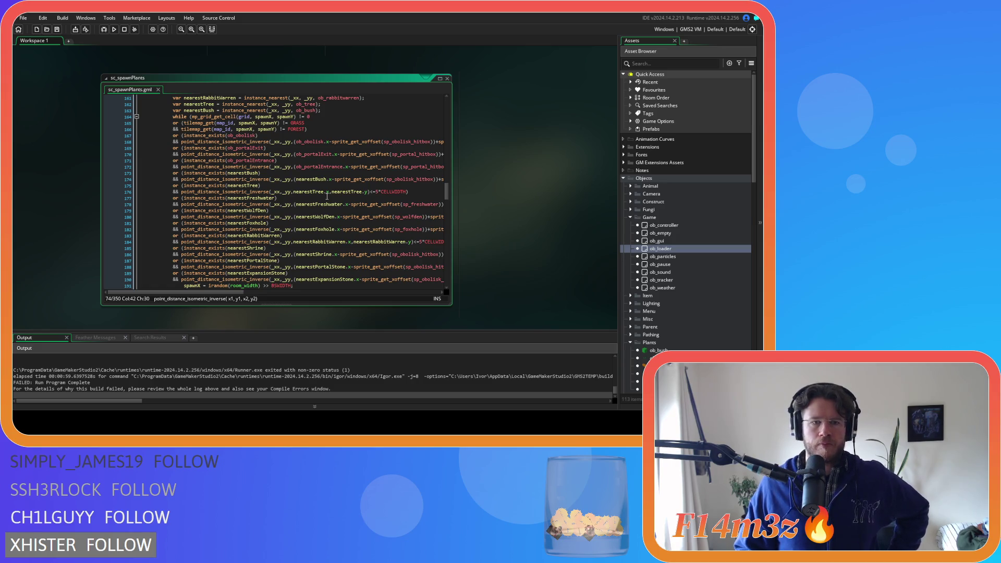
scroll(326, 196, down, 14)
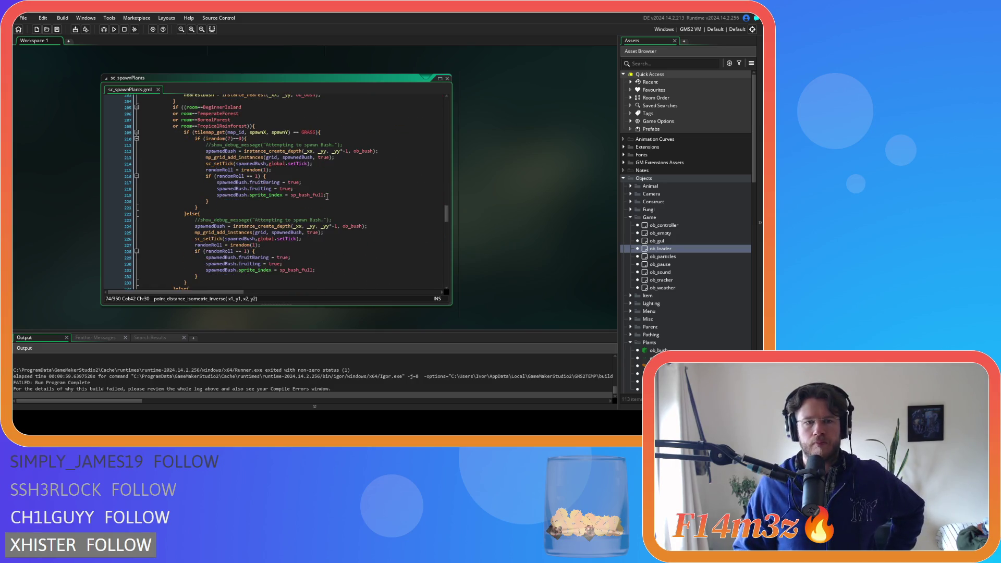
scroll(327, 197, down, 16)
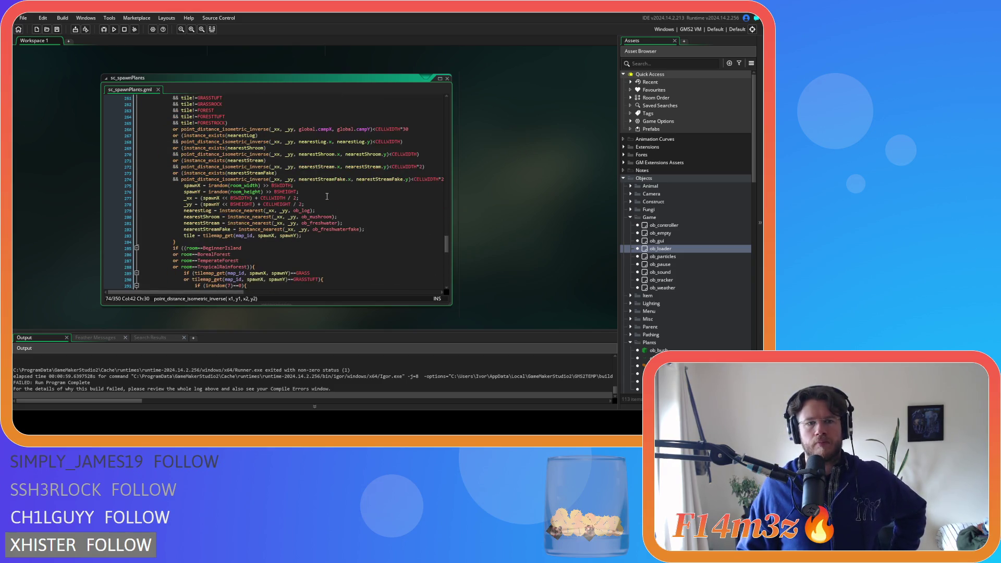
scroll(327, 197, up, 3)
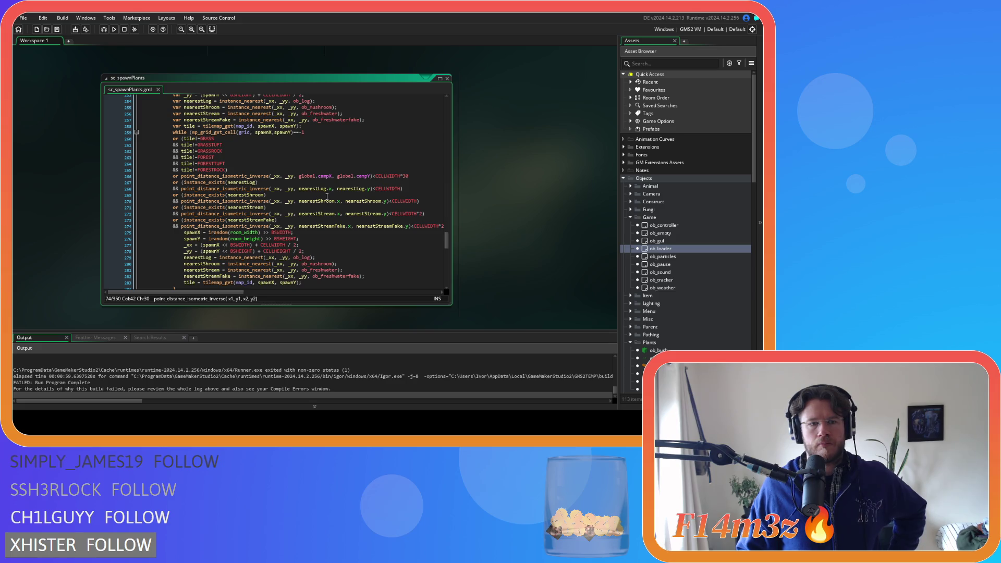
scroll(327, 197, down, 15)
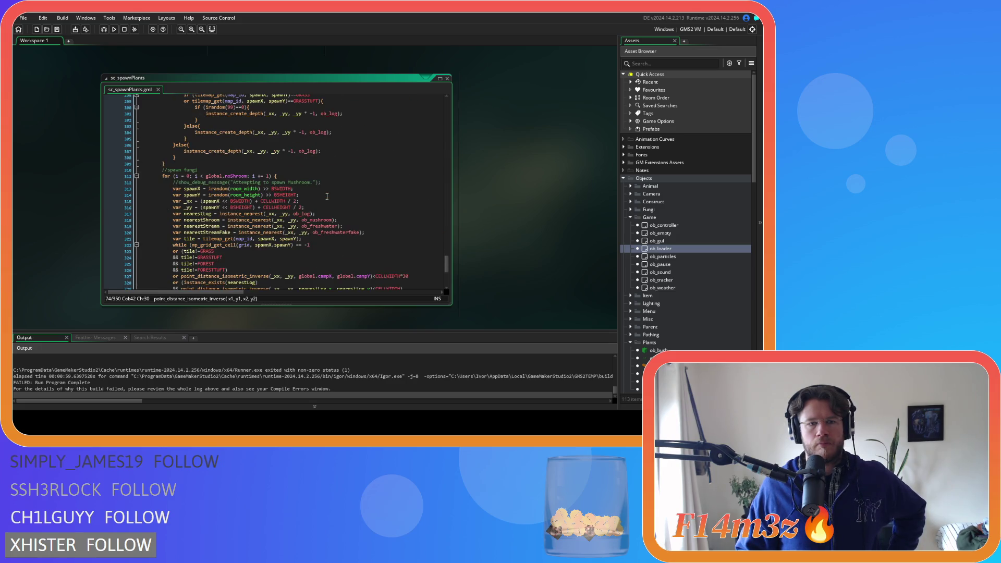
scroll(327, 196, down, 2)
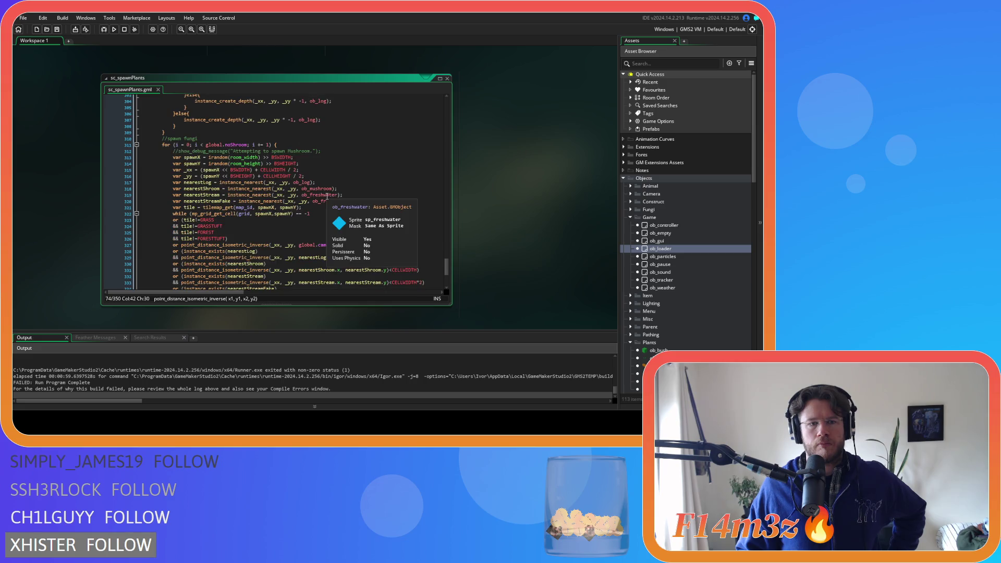
scroll(326, 197, down, 2)
scroll(327, 197, up, 20)
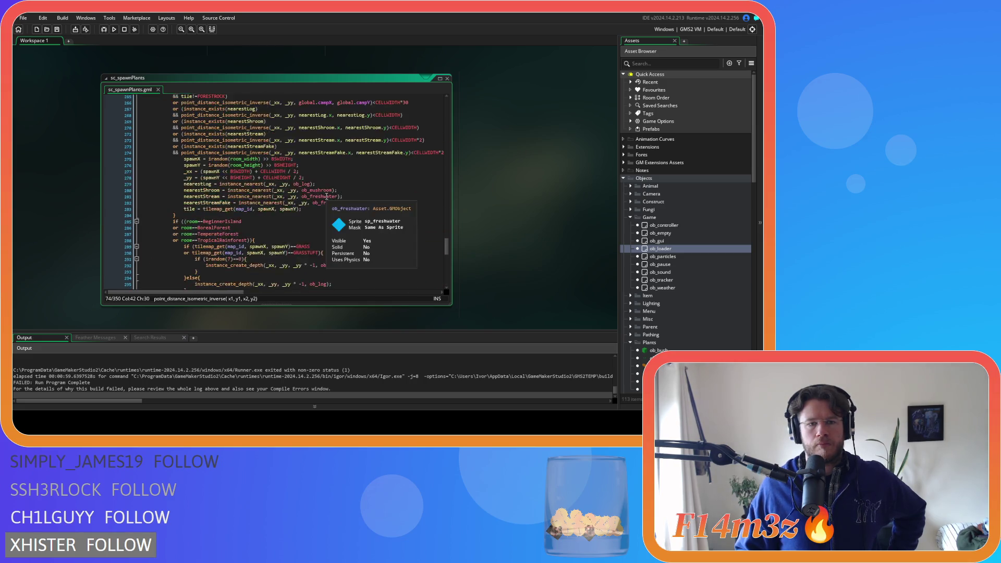
scroll(327, 195, up, 20)
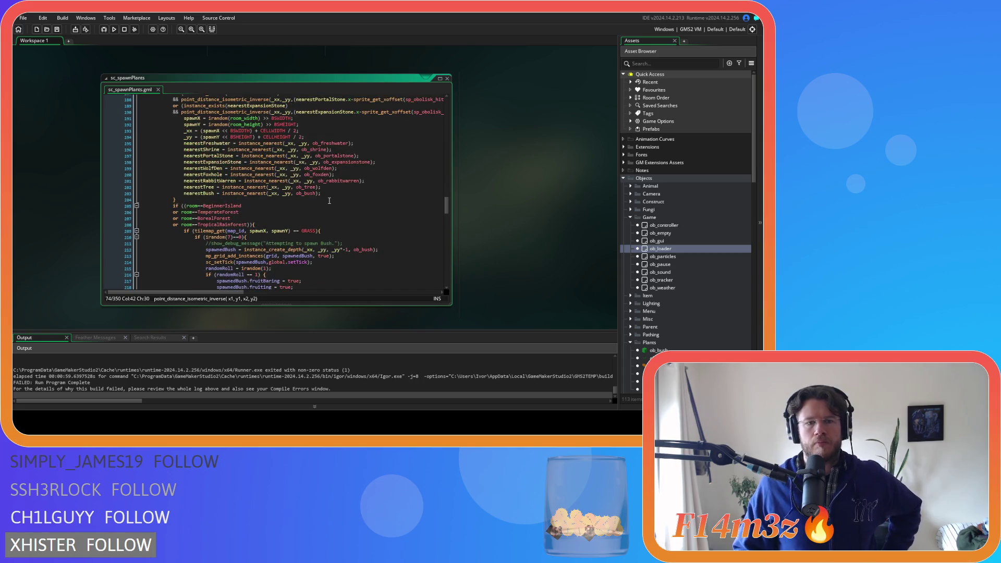
scroll(329, 200, up, 20)
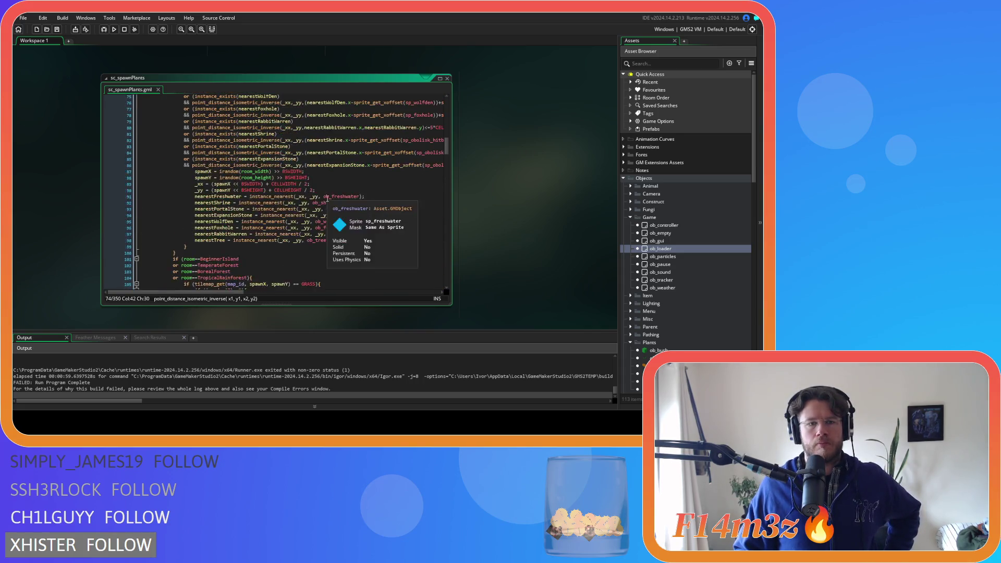
scroll(327, 198, up, 15)
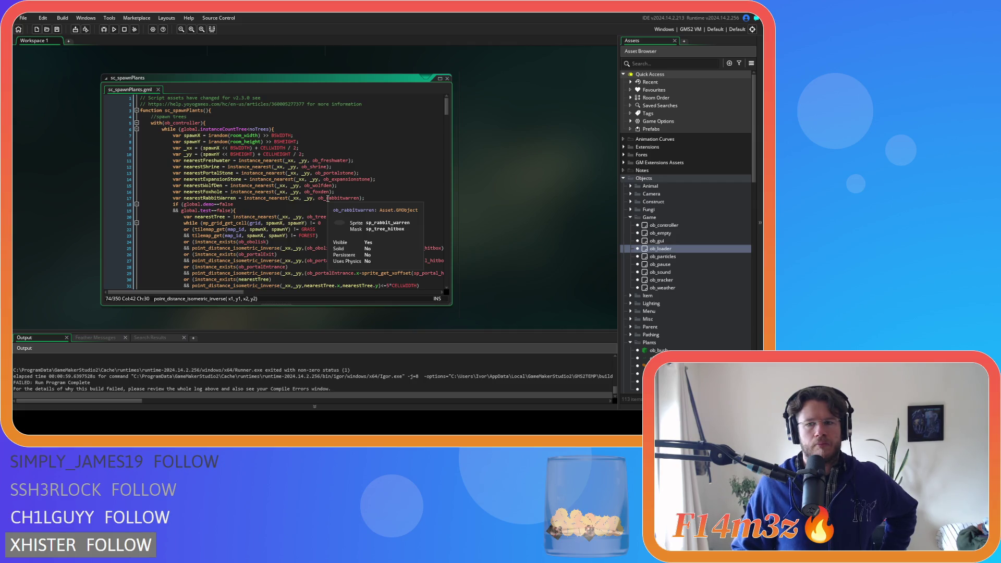
scroll(677, 273, down, 6)
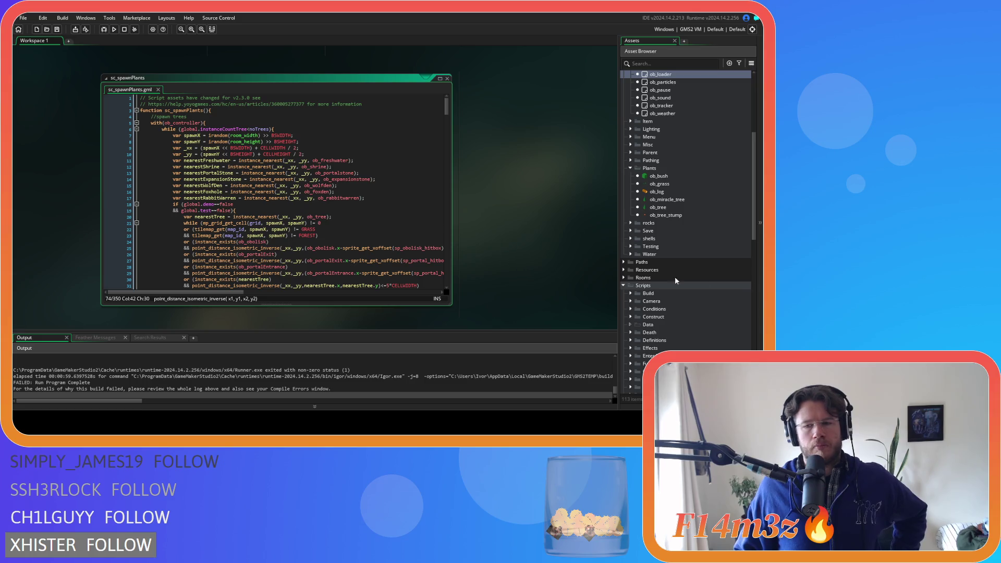
scroll(738, 283, down, 4)
scroll(737, 283, down, 8)
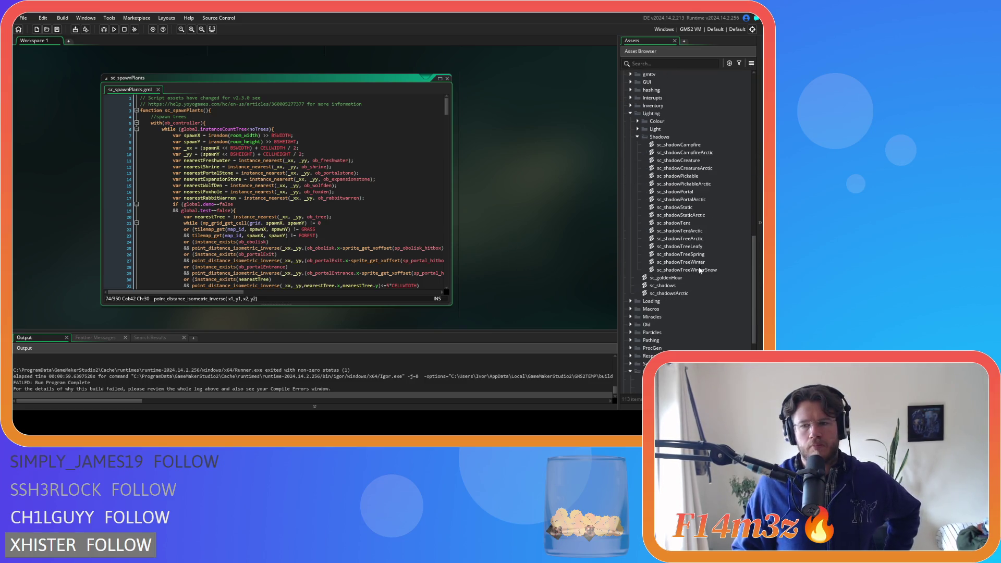
scroll(678, 279, down, 5)
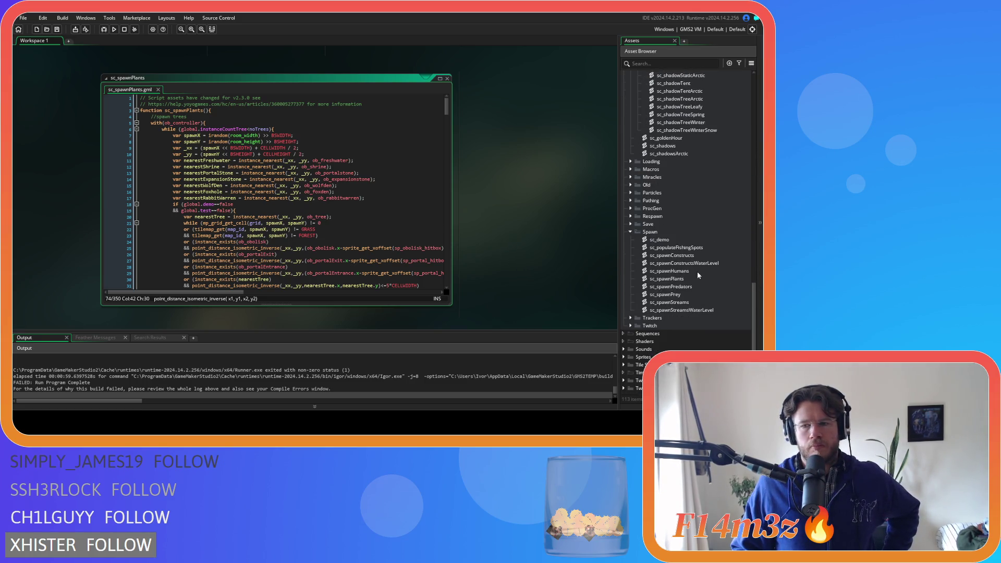
click(703, 259)
double_click(703, 256)
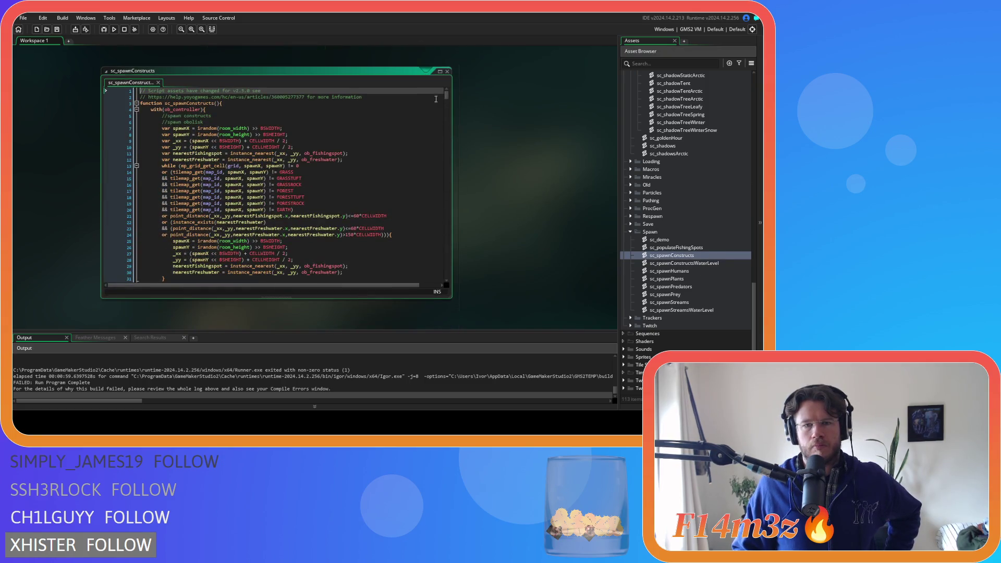
mouse_move(446, 100)
mouse_down()
mouse_move(447, 251)
mouse_move(446, 231)
mouse_up()
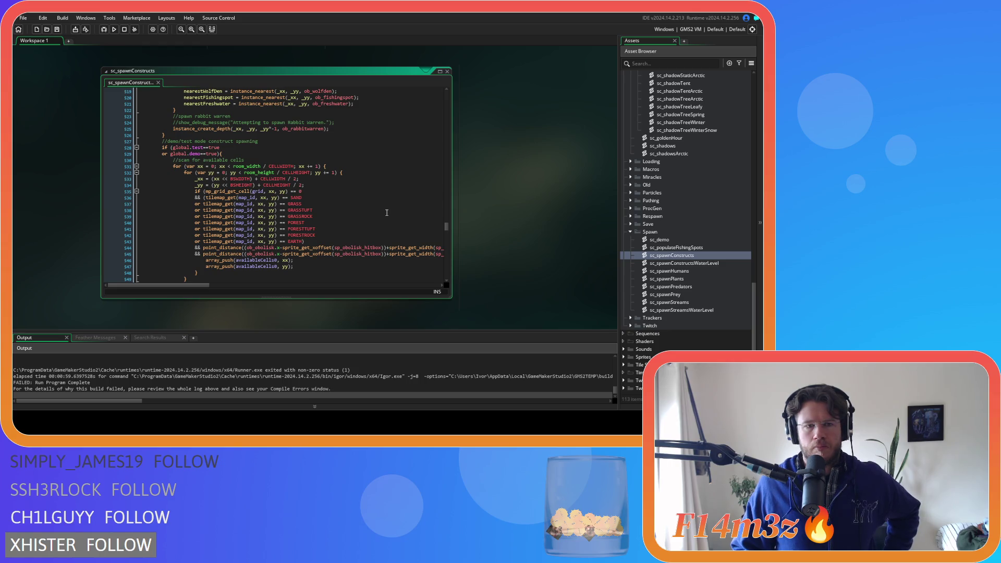
scroll(387, 213, down, 3)
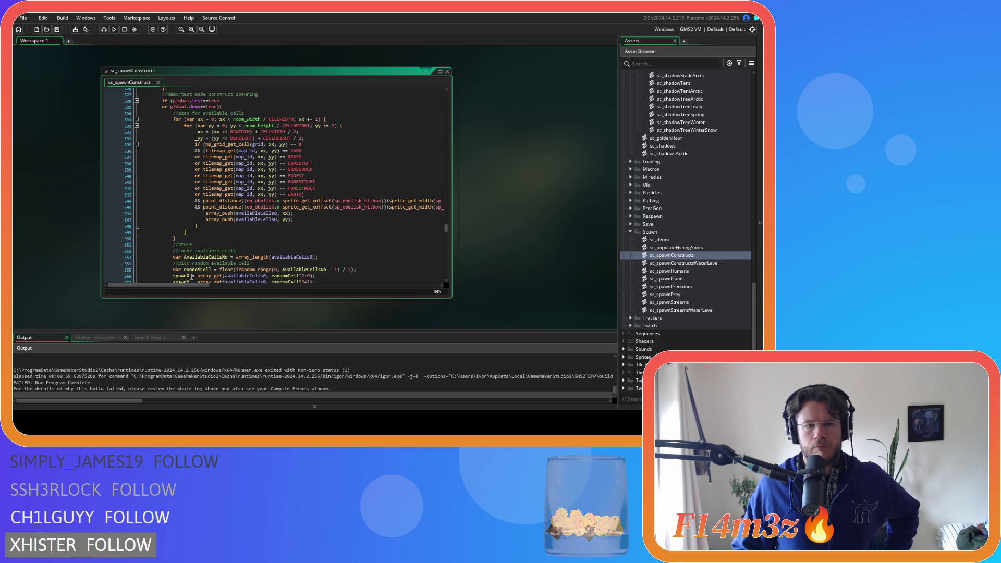
mouse_move(185, 285)
mouse_down()
mouse_move(356, 284)
mouse_move(142, 271)
mouse_up()
scroll(328, 255, down, 2)
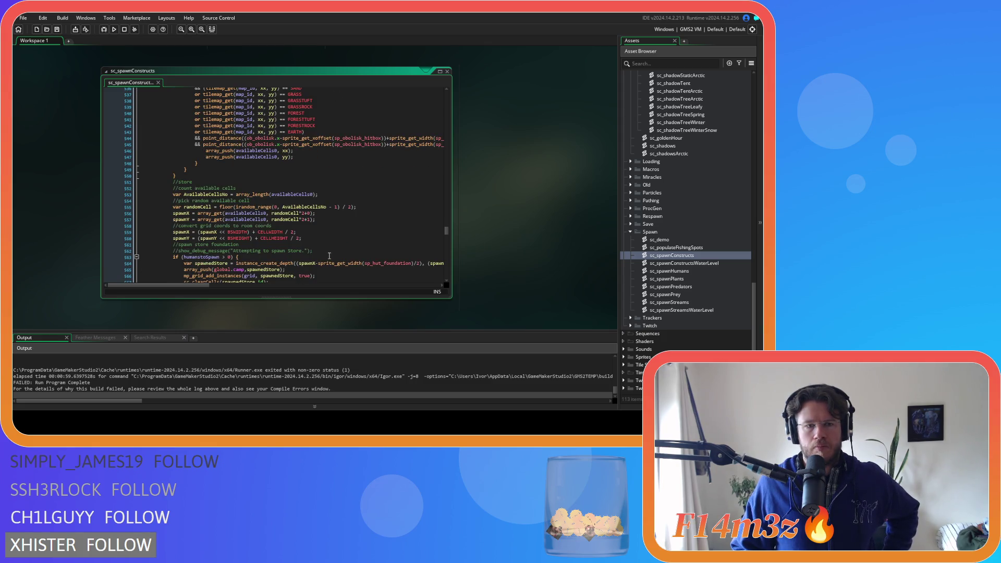
scroll(328, 255, down, 2)
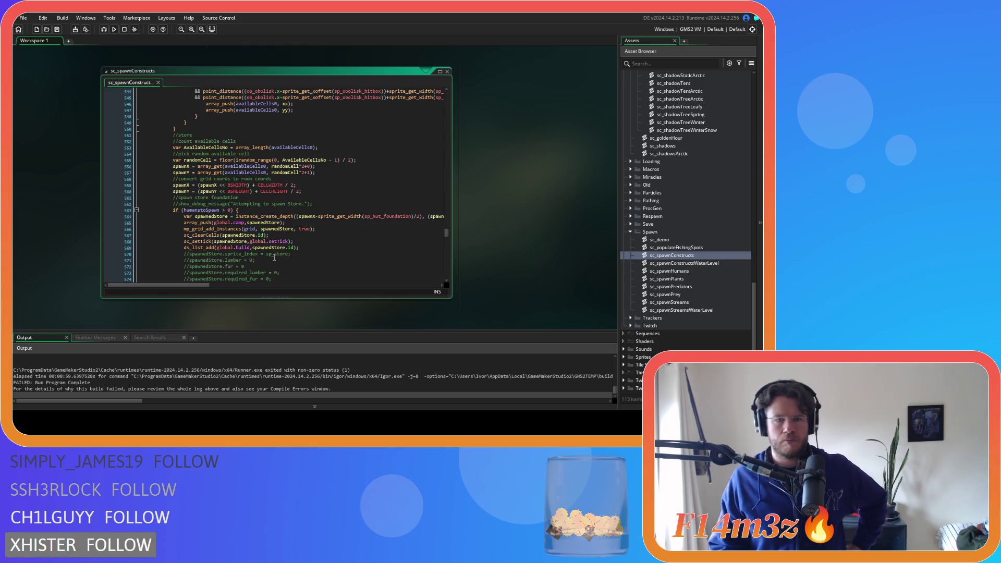
scroll(266, 256, down, 9)
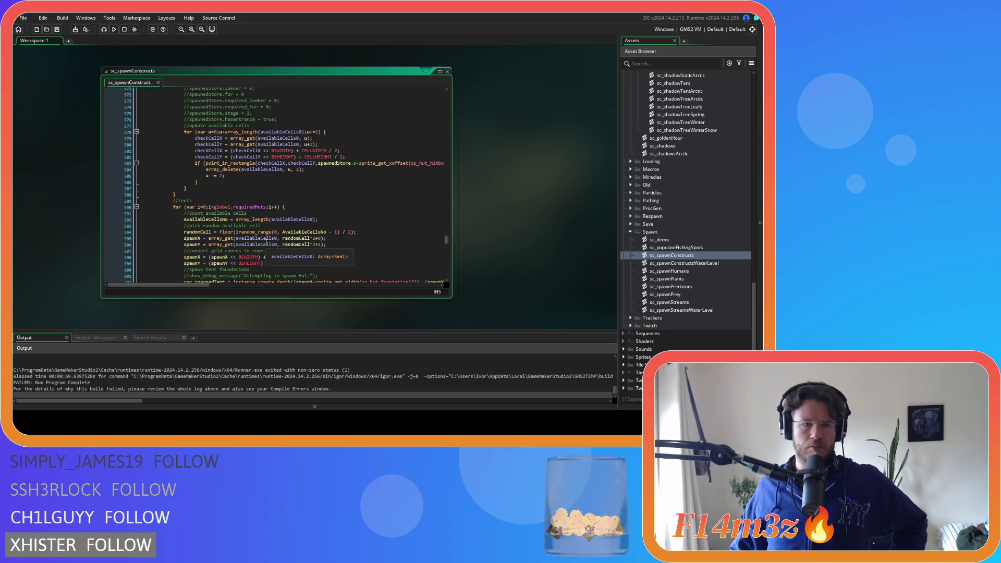
scroll(266, 242, down, 5)
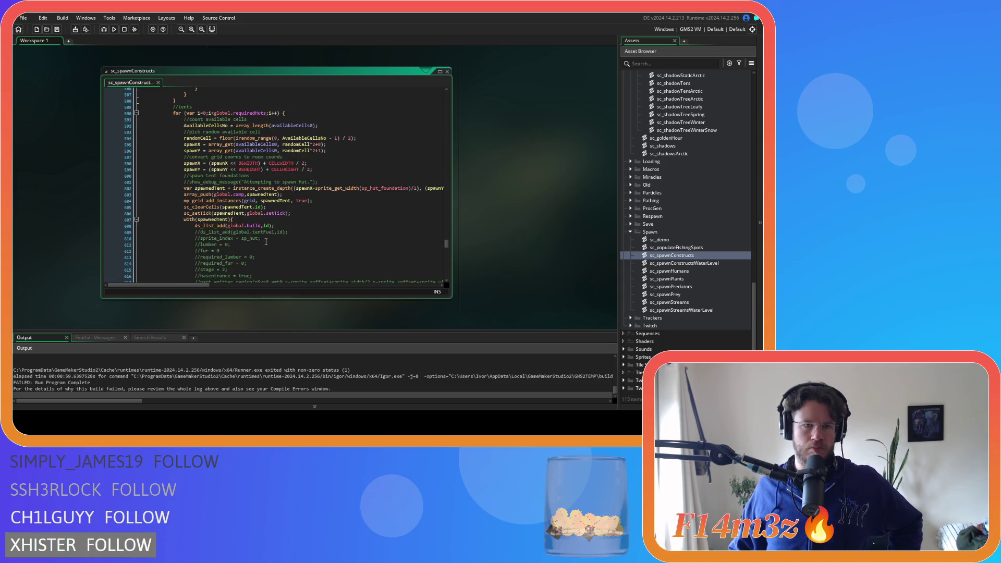
scroll(266, 242, down, 4)
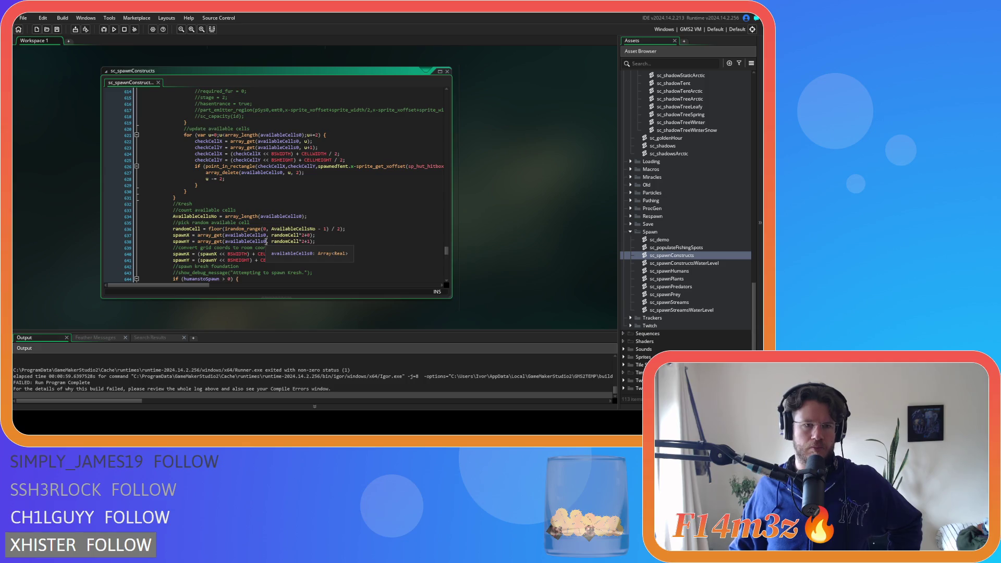
scroll(266, 242, down, 9)
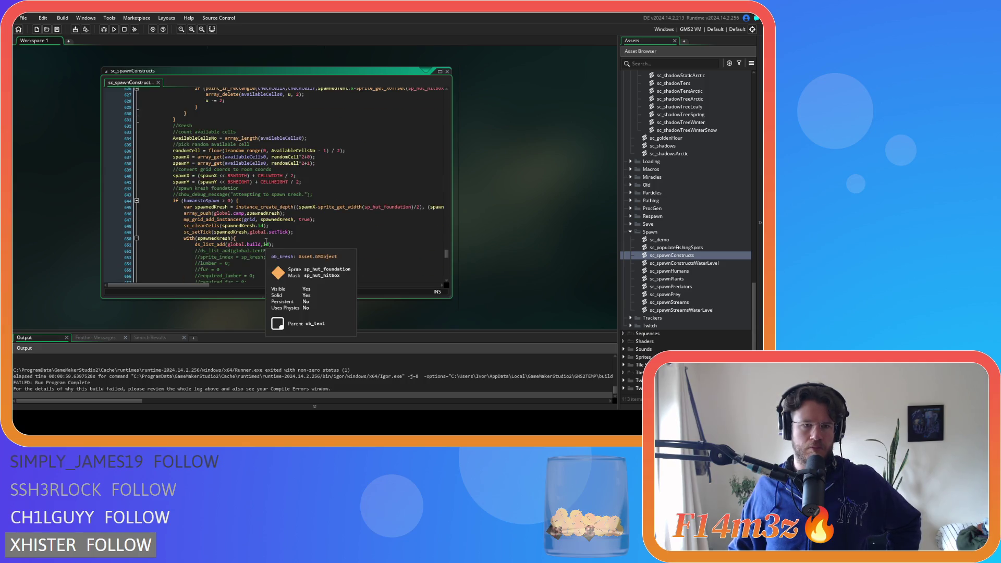
scroll(266, 242, down, 4)
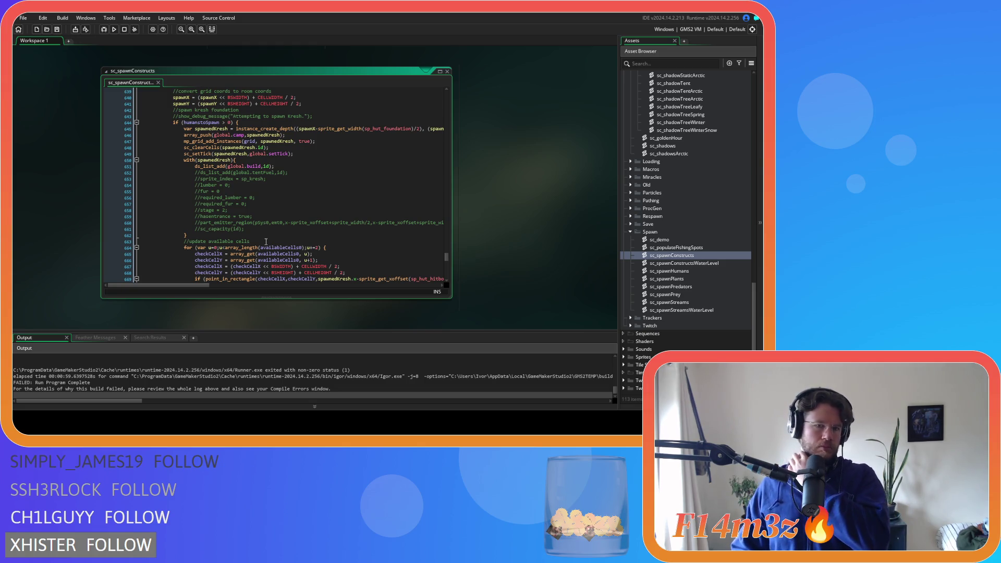
scroll(265, 242, down, 6)
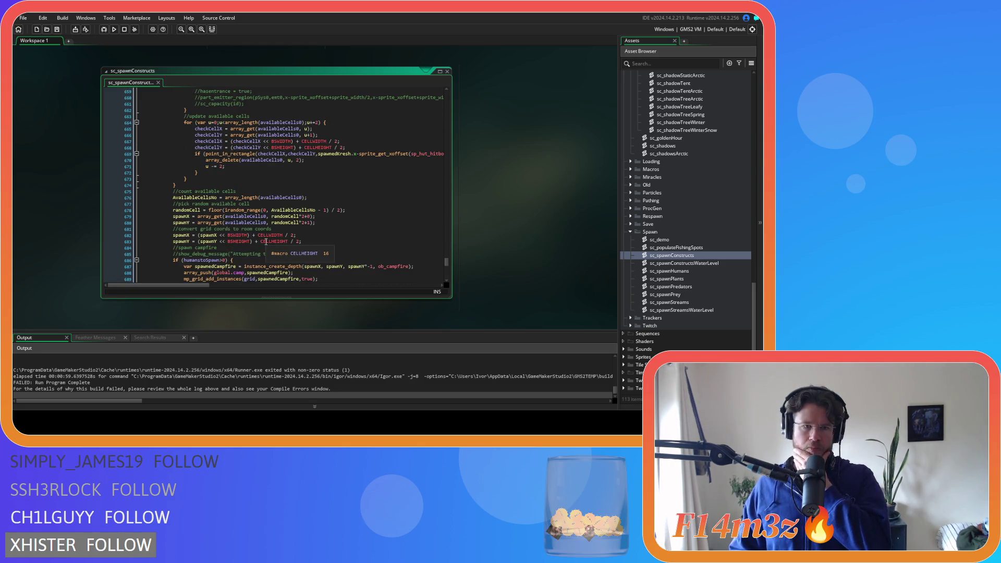
scroll(266, 242, down, 5)
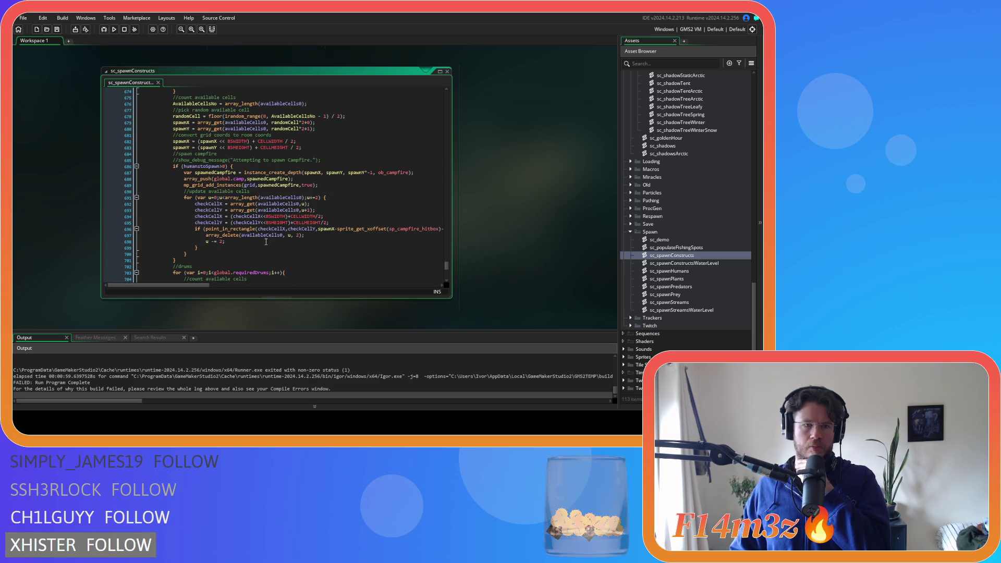
scroll(266, 242, up, 4)
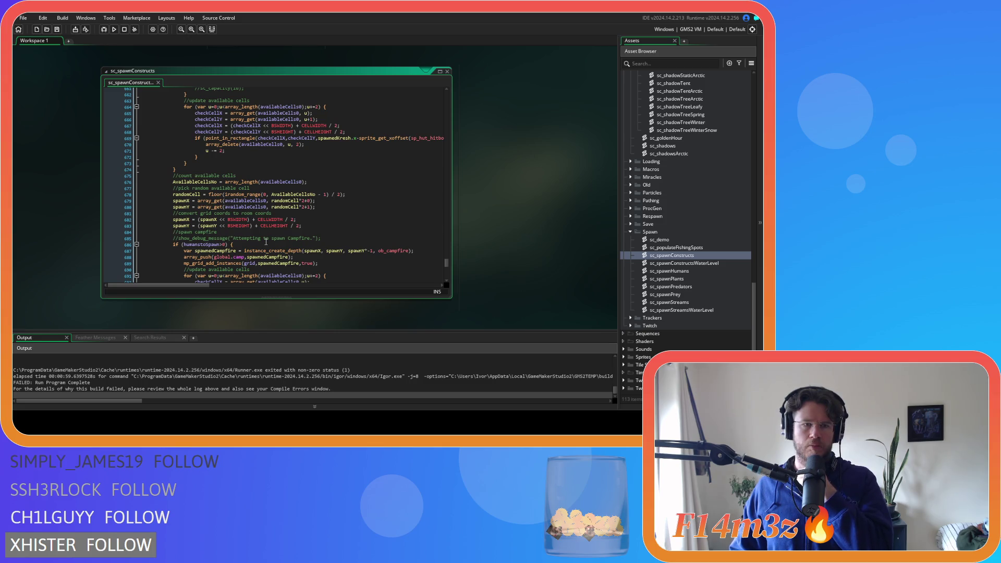
scroll(266, 242, down, 5)
scroll(266, 241, down, 5)
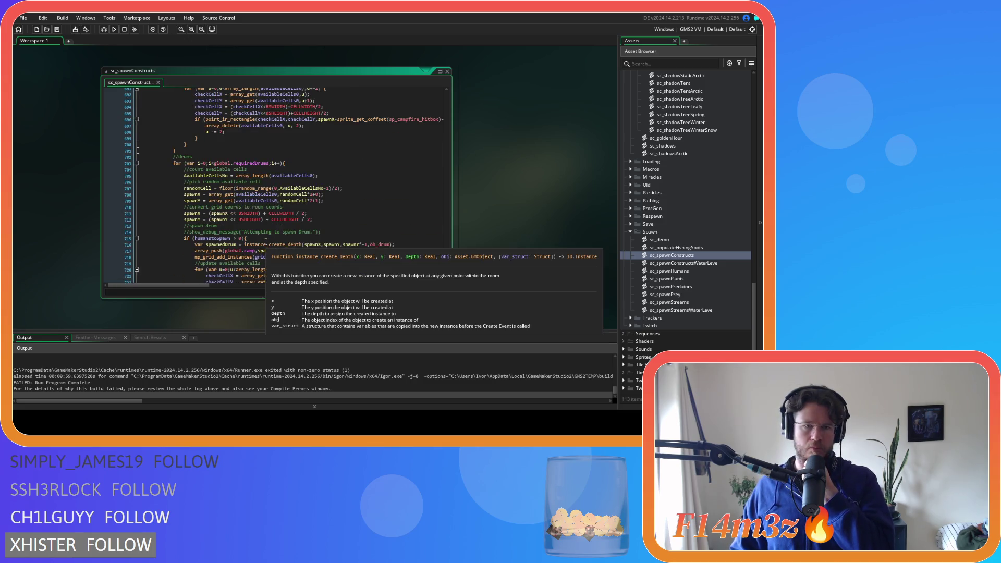
scroll(266, 242, down, 4)
scroll(266, 242, up, 16)
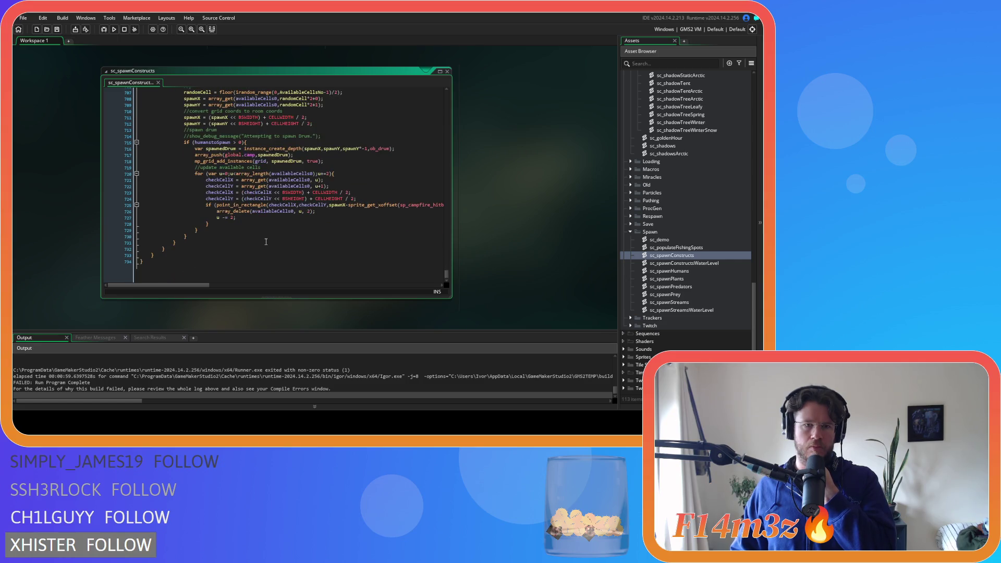
scroll(266, 242, up, 10)
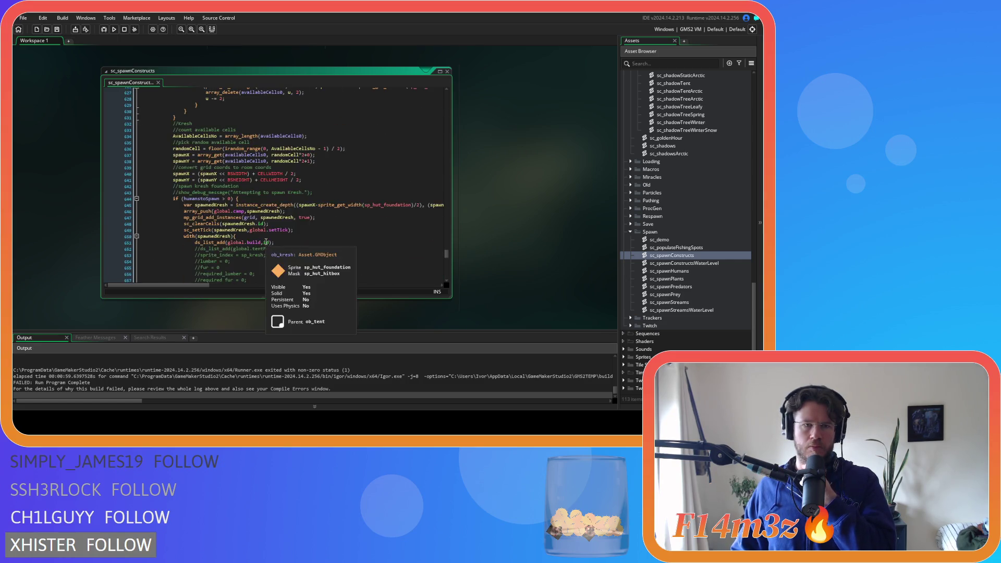
scroll(265, 242, up, 13)
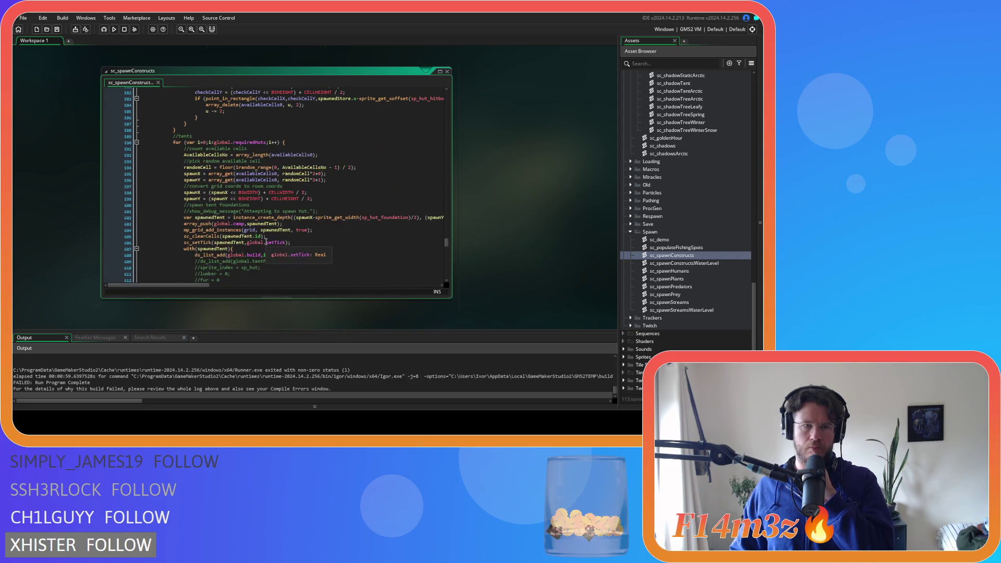
scroll(266, 242, up, 18)
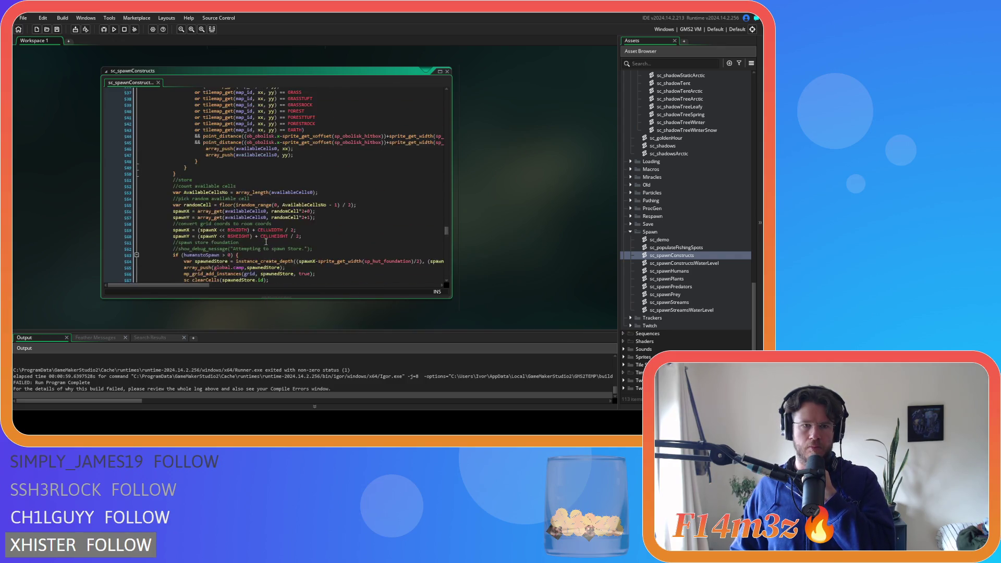
scroll(266, 242, up, 3)
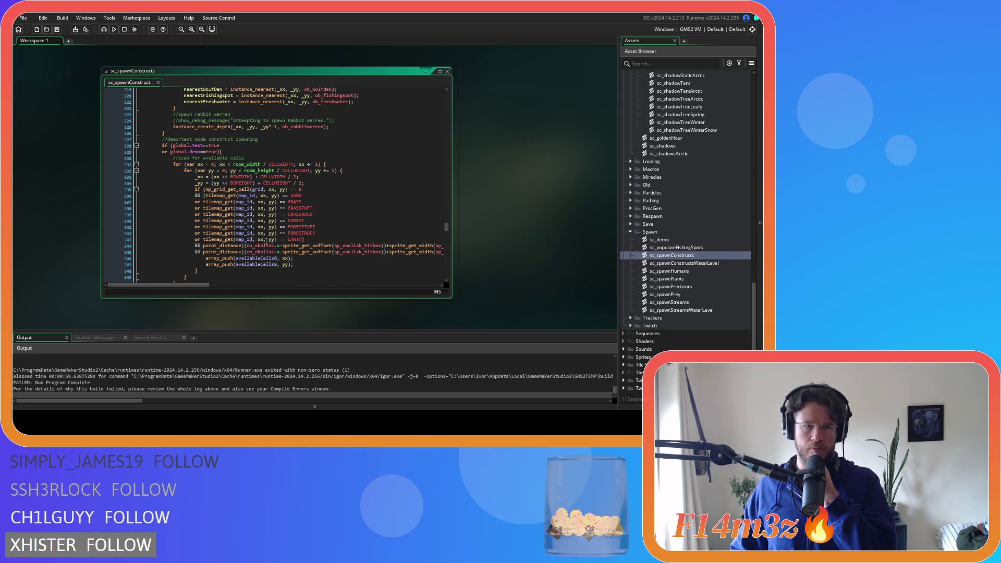
scroll(266, 242, up, 12)
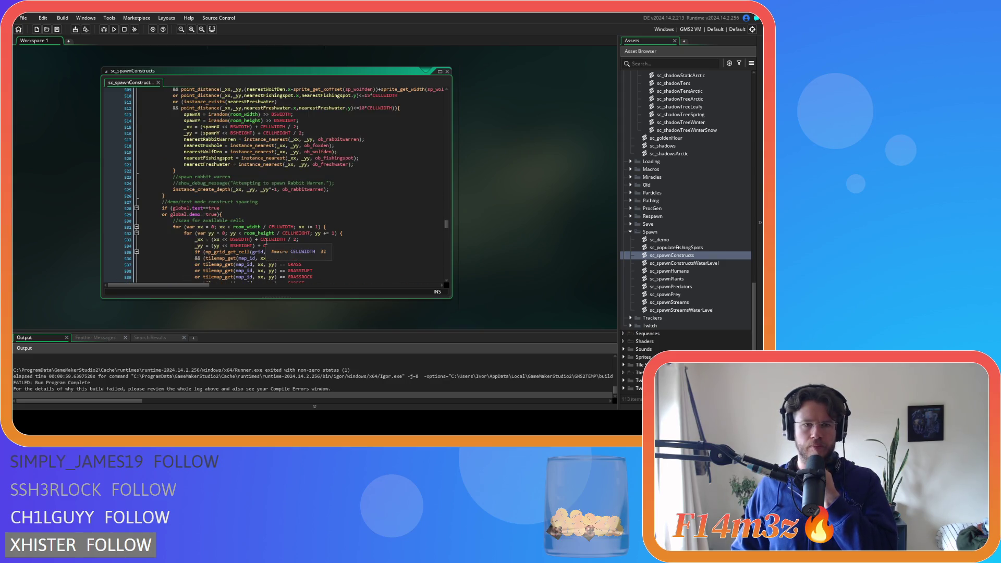
scroll(265, 242, up, 1)
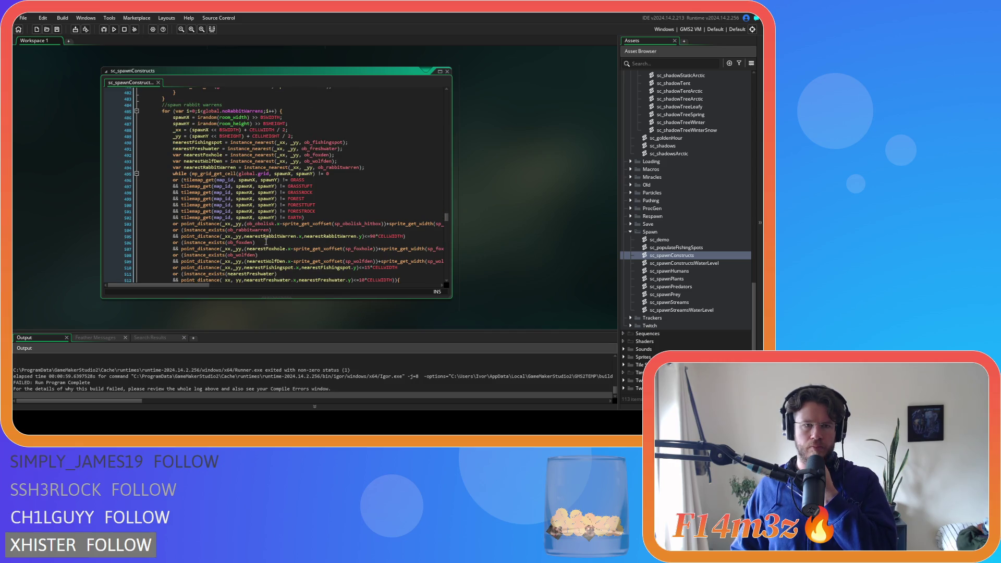
scroll(266, 242, down, 15)
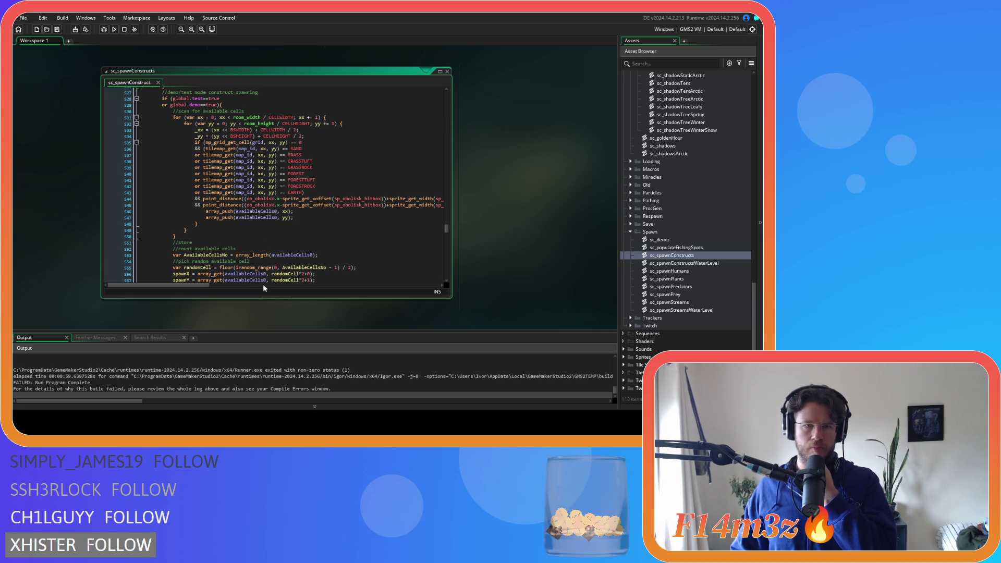
mouse_move(203, 285)
mouse_down()
mouse_move(326, 287)
mouse_move(192, 285)
mouse_move(351, 292)
mouse_move(195, 292)
mouse_up()
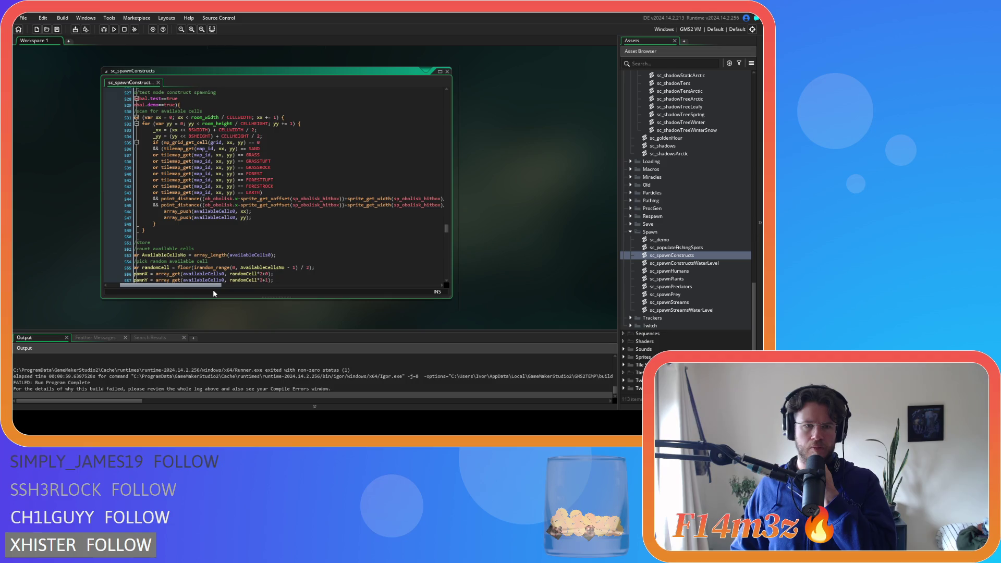
drag(213, 289, 342, 295)
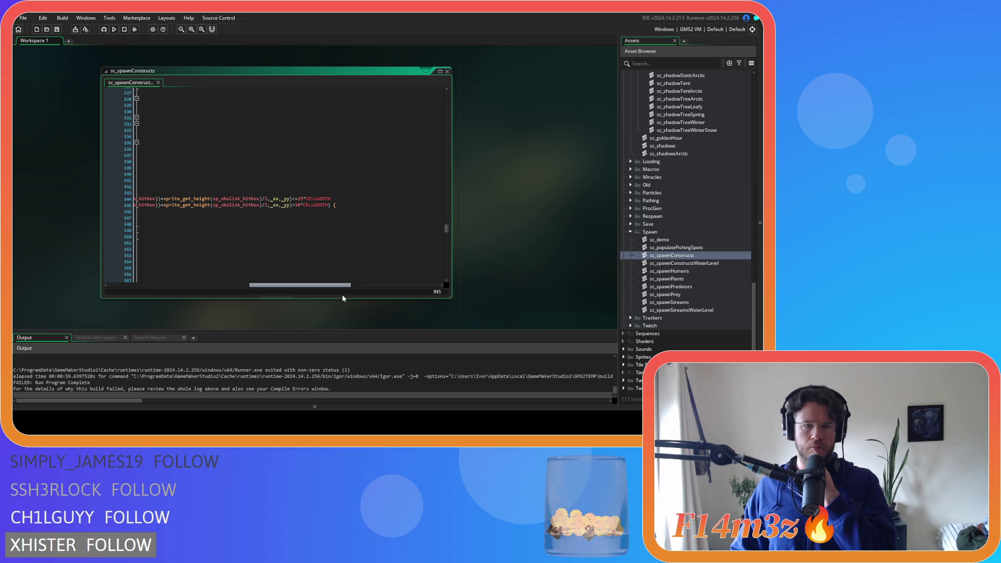
mouse_move(342, 295)
mouse_down()
mouse_move(203, 284)
mouse_move(387, 289)
mouse_move(164, 277)
mouse_up()
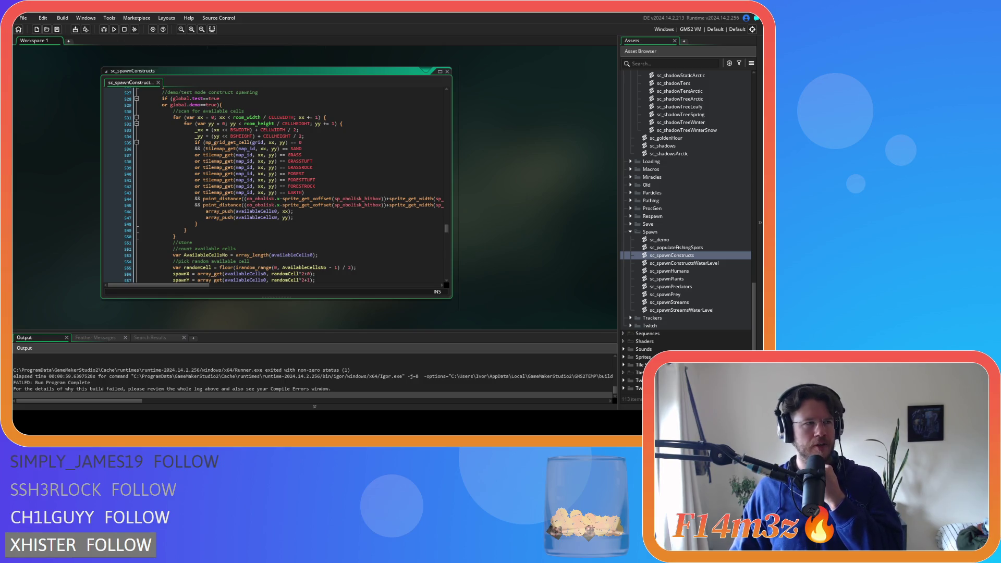
click(204, 142)
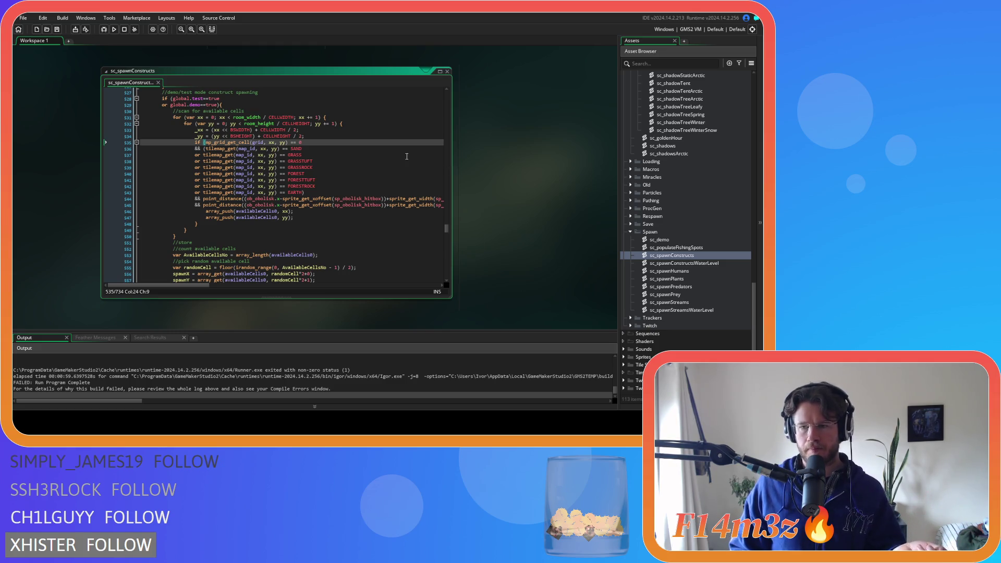
Step: In sc_spawnHumans, change every CELLWIDTH/CELLHEIGHT * 20 multiplier on lines 8–12 to 30 and build
double_click(694, 270)
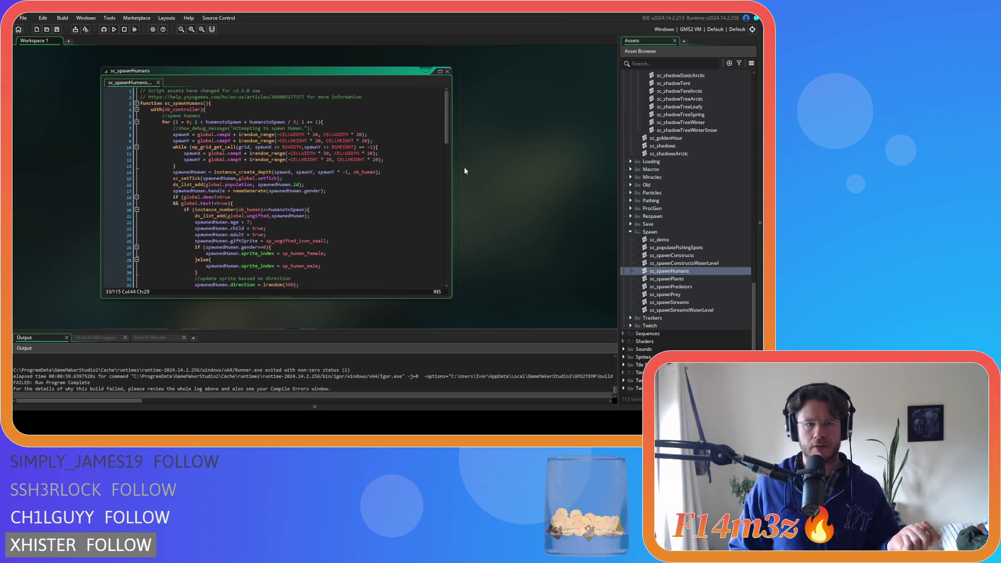
click(324, 153)
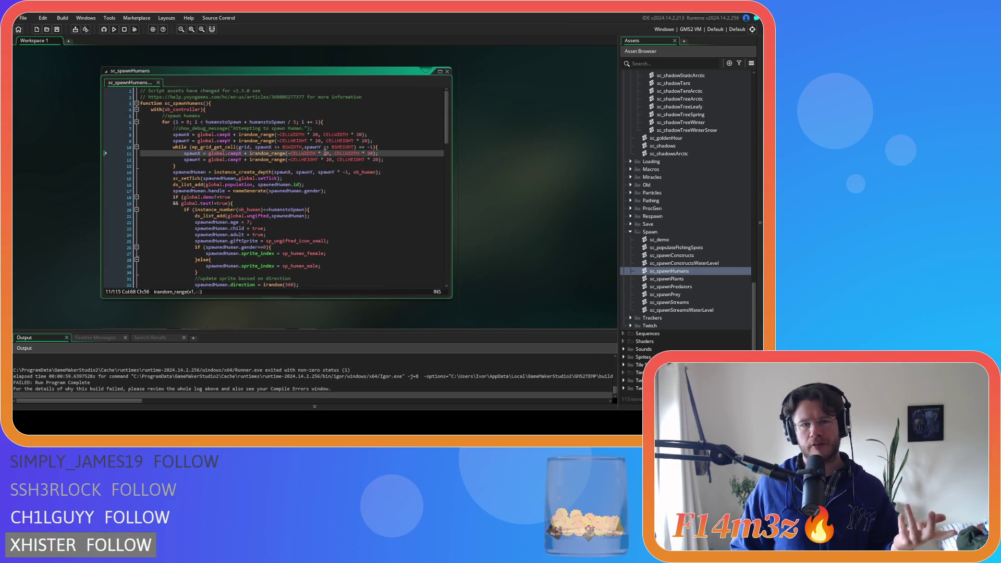
click(316, 135)
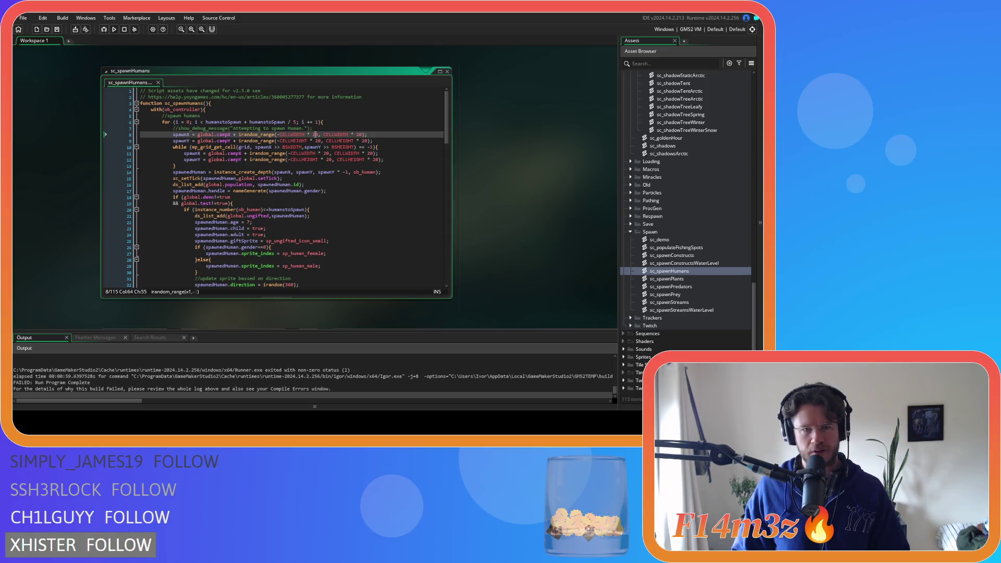
text(20)
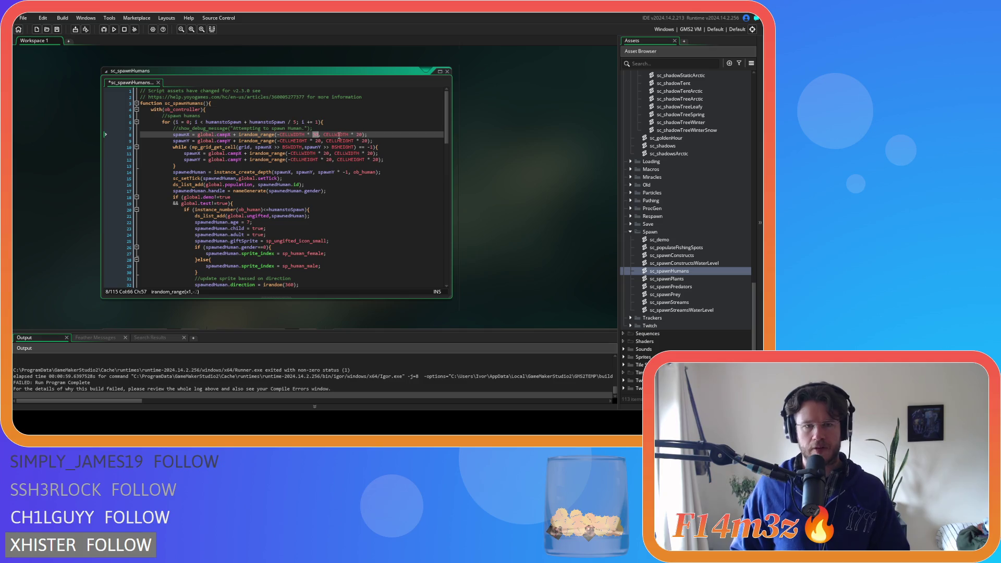
text(30)
double_click(361, 134)
text(30)
double_click(318, 141)
text(30)
double_click(366, 141)
text(30)
double_click(326, 153)
text(30)
double_click(369, 154)
text(30)
double_click(327, 160)
text(30)
double_click(375, 160)
text(30)
key(F5)
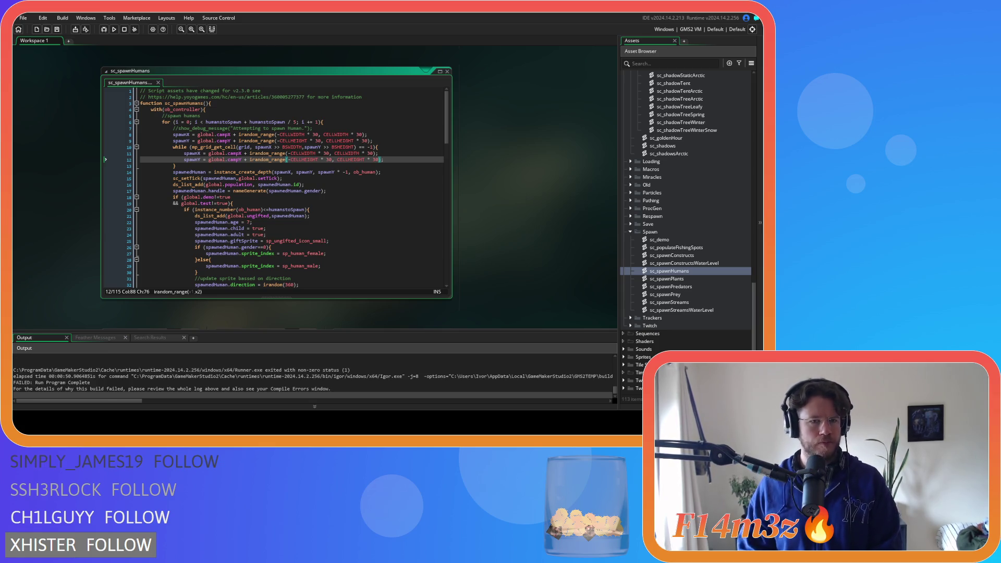
Step: Revert the spawn multipliers to 20, save sc_spawnHumans, and open sc_spawnPlants
click(290, 170)
click(327, 160)
key(ctrl+z)
key(ctrl+z)
key(ctrl+z)
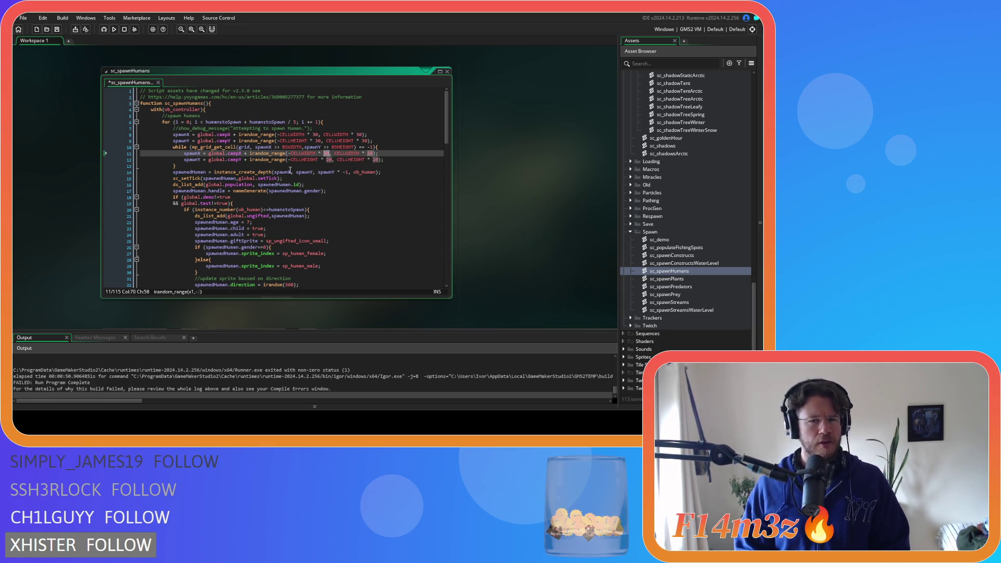
key(ctrl+s)
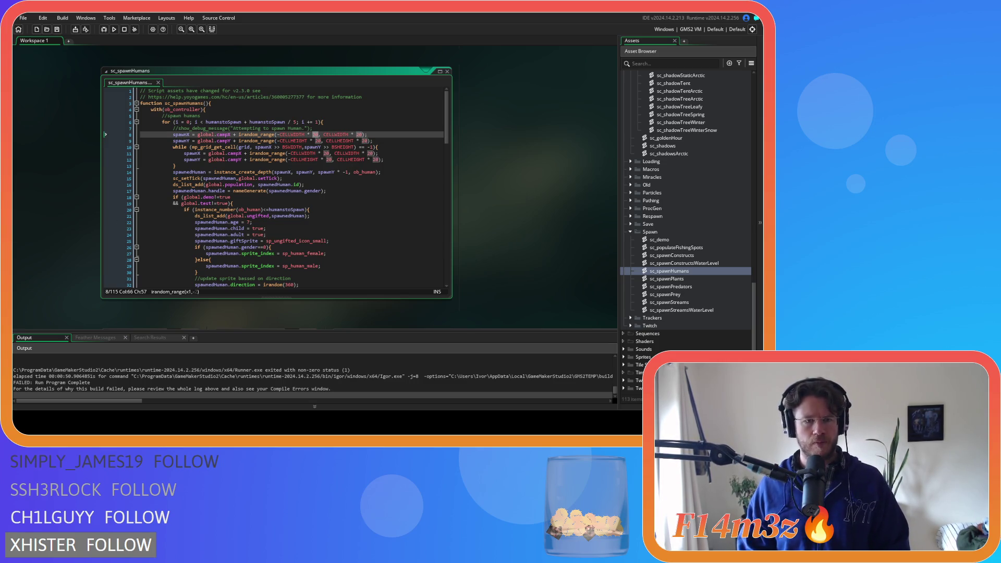
click(229, 166)
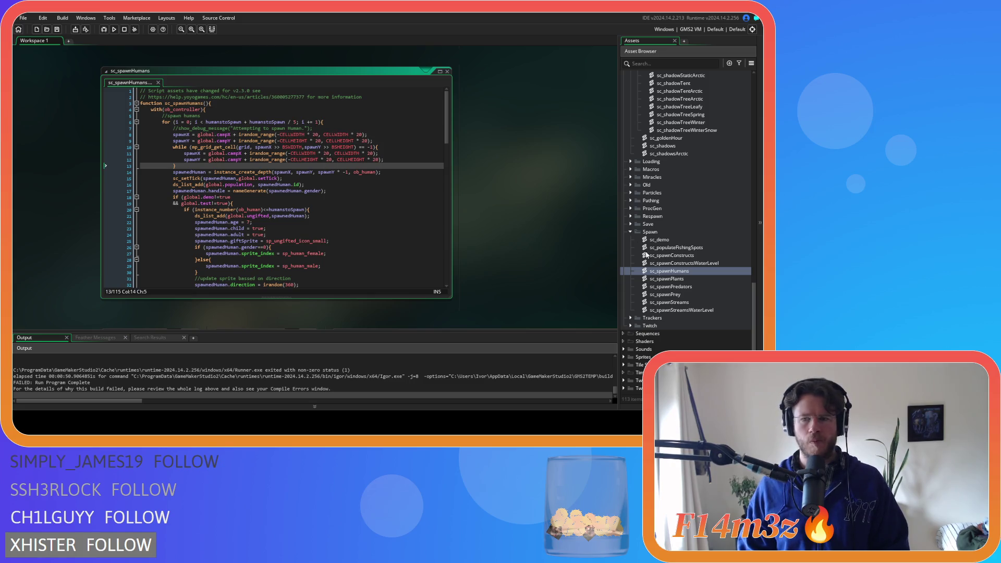
double_click(667, 279)
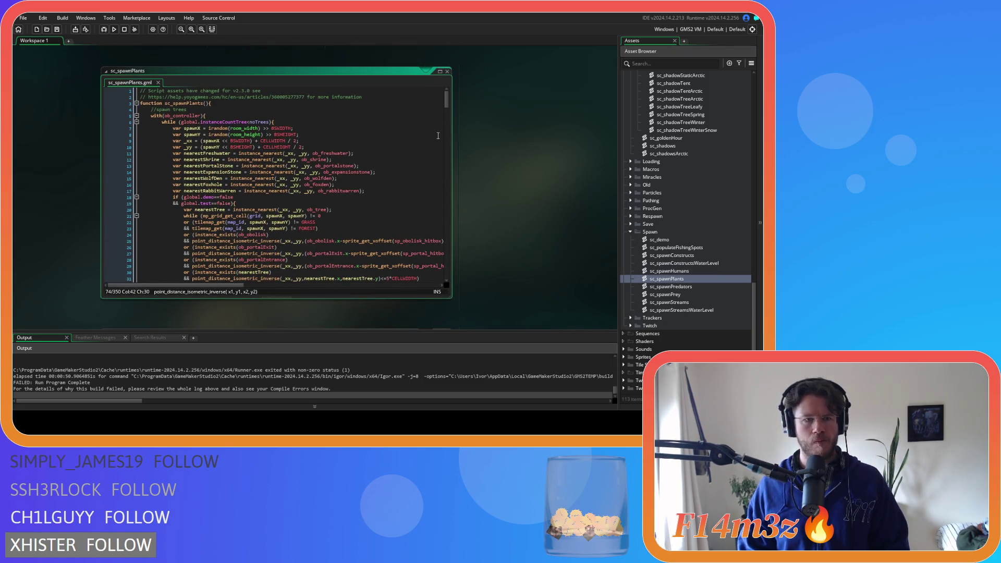
click(279, 204)
drag(445, 102, 448, 152)
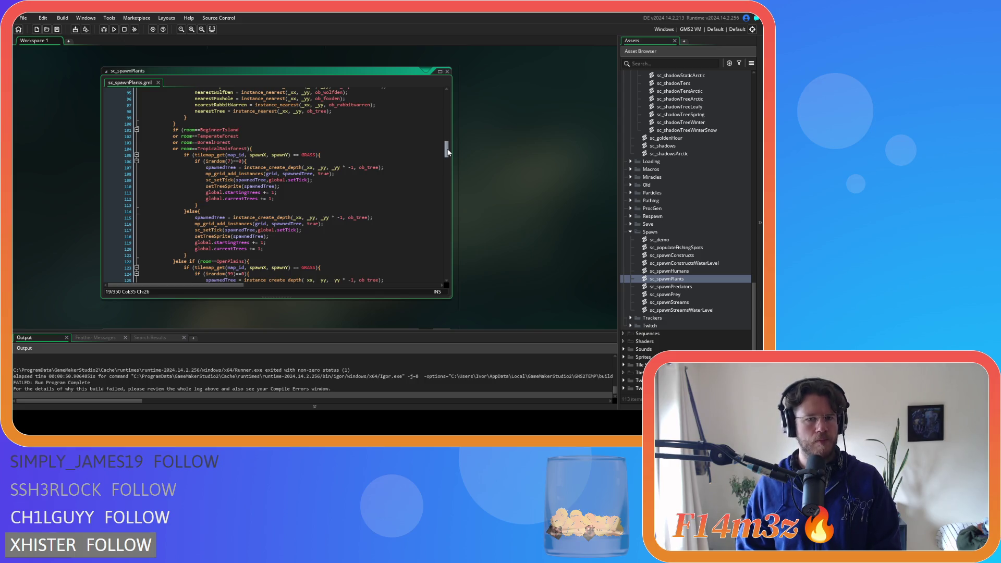
drag(447, 151, 448, 172)
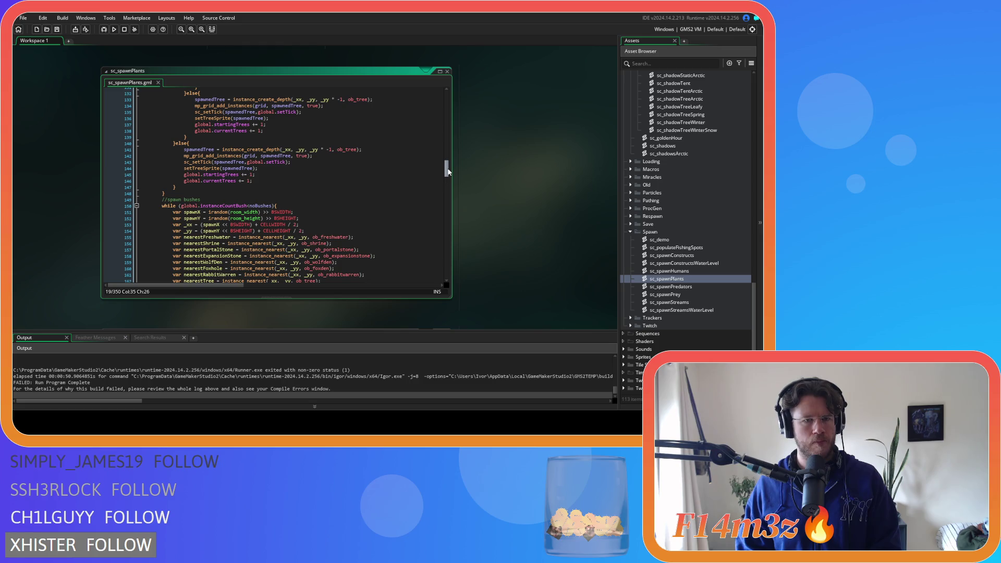
drag(447, 172, 440, 127)
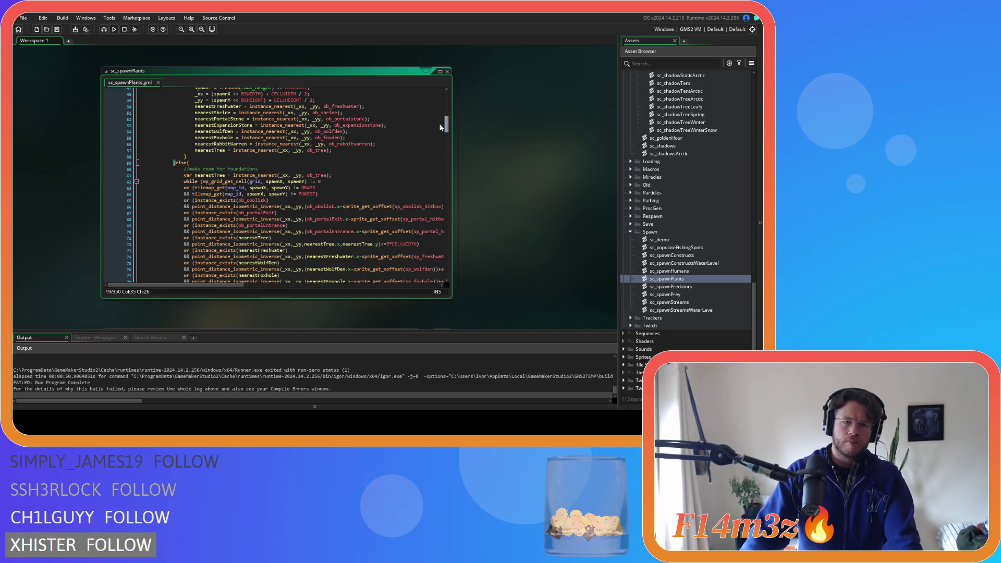
drag(439, 123, 437, 99)
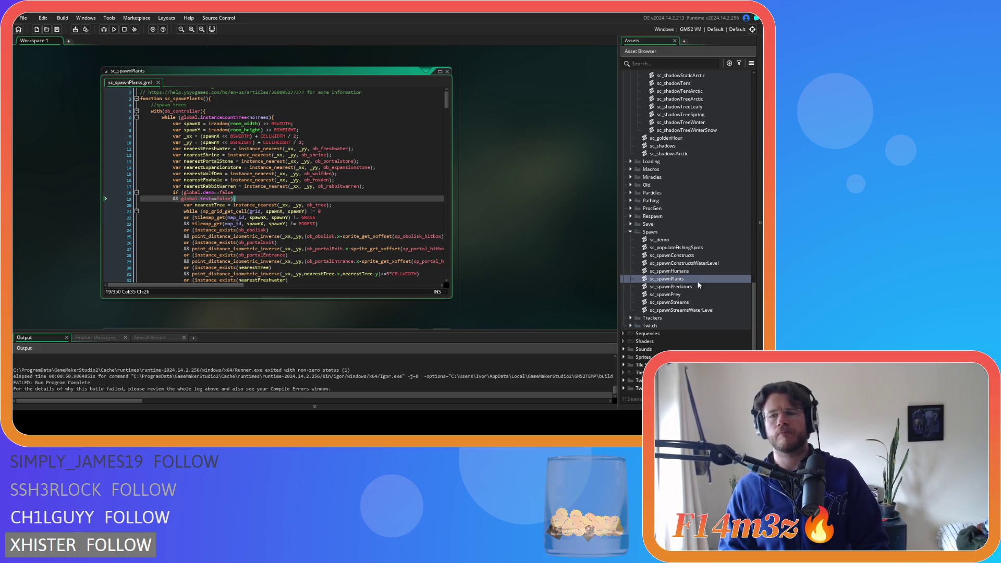
double_click(698, 256)
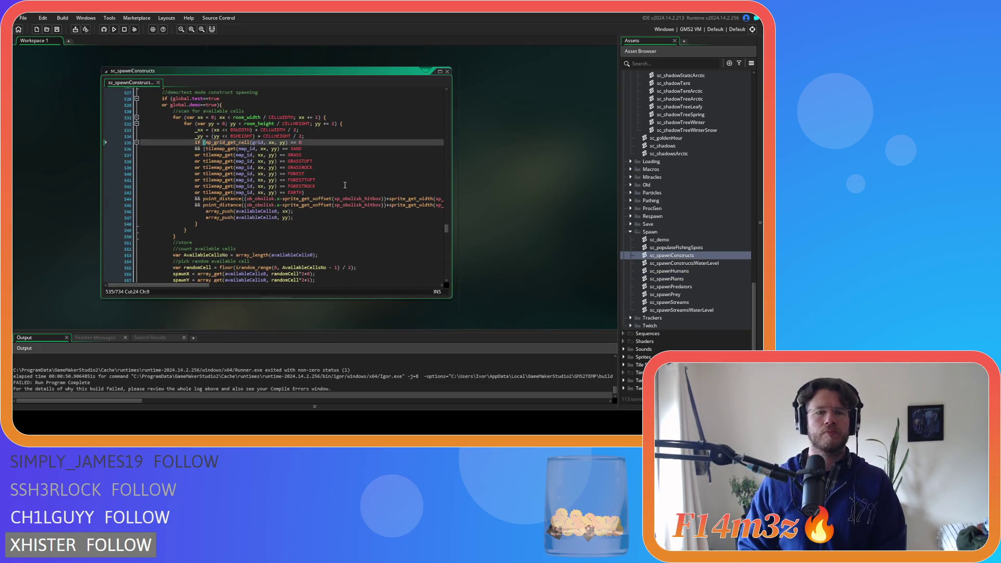
Step: Scroll sc_spawnConstructs to the construct spawning loop and place the cursor on line 544's obelisk check
scroll(349, 180, up, 3)
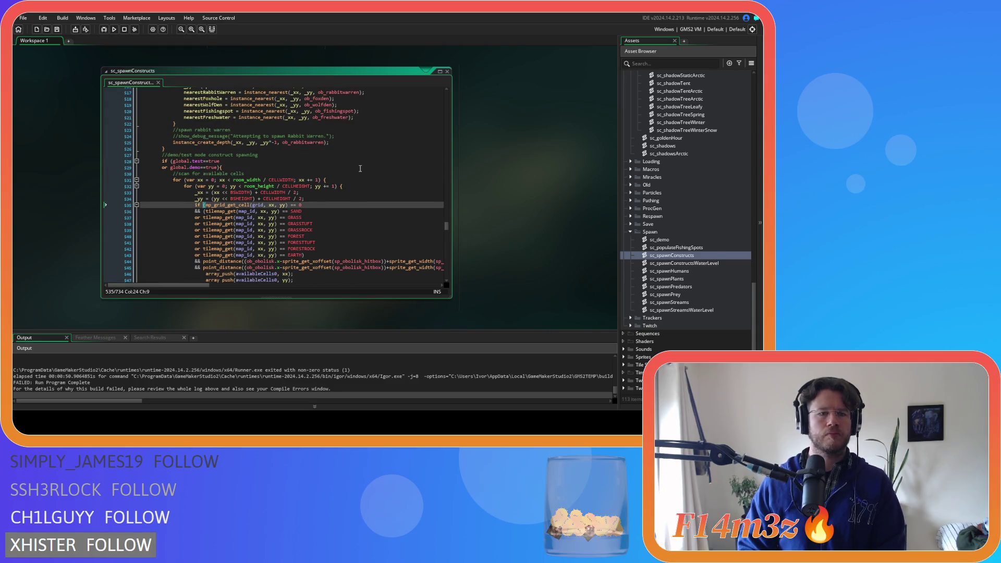
scroll(359, 168, down, 2)
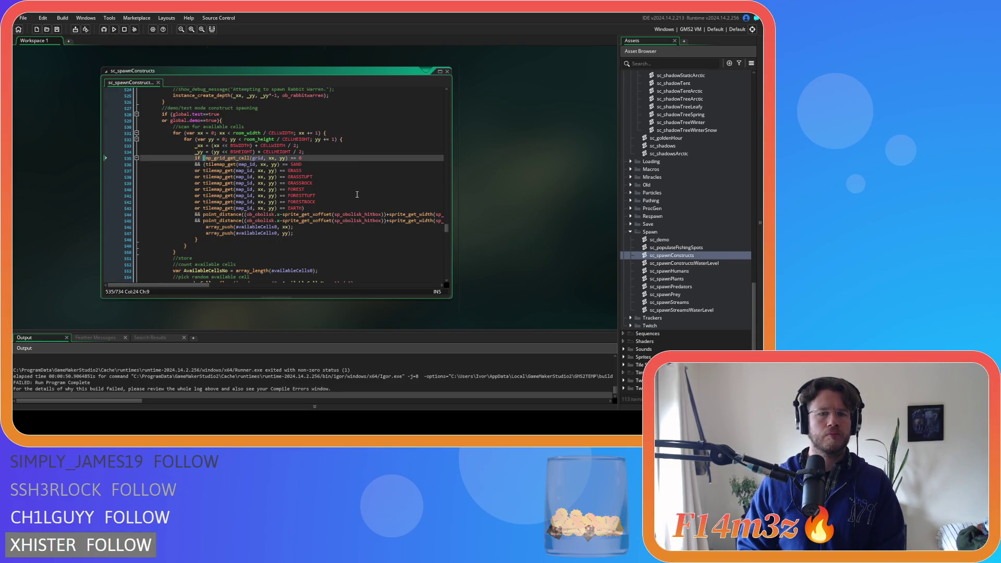
drag(204, 284, 331, 280)
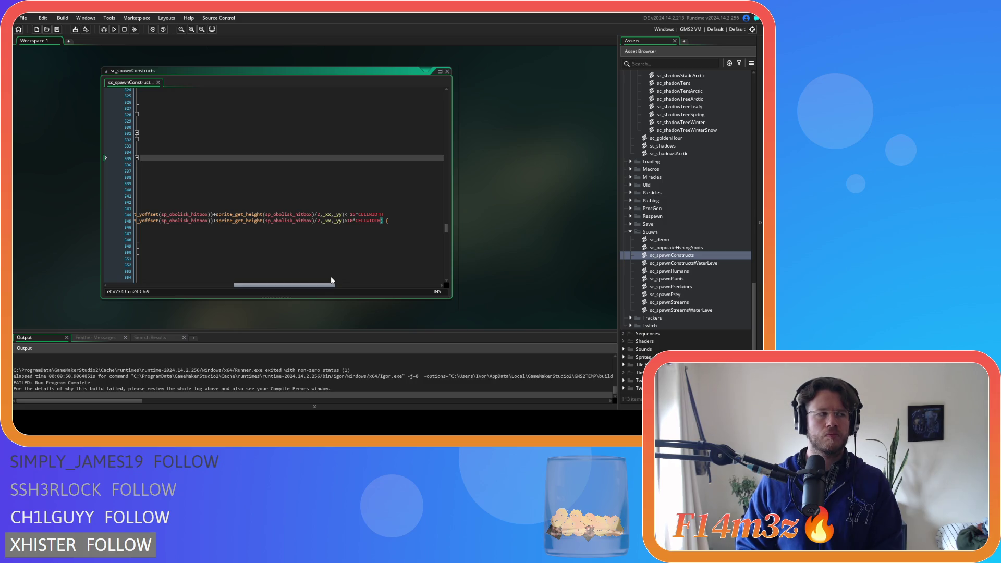
mouse_move(331, 281)
mouse_down()
mouse_move(206, 277)
mouse_move(369, 280)
mouse_move(219, 281)
mouse_up()
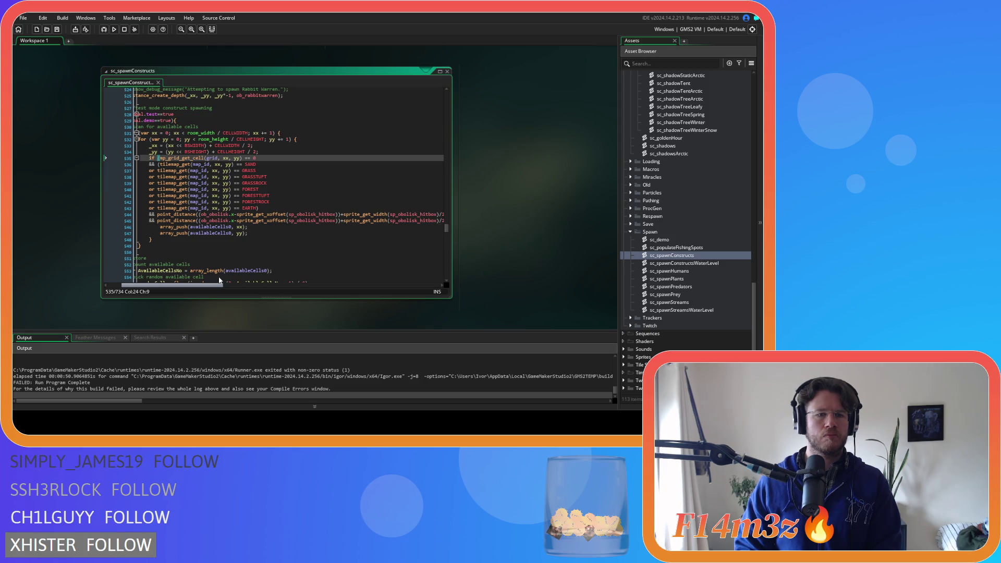
mouse_move(219, 280)
mouse_down()
mouse_move(351, 280)
mouse_move(216, 276)
mouse_up()
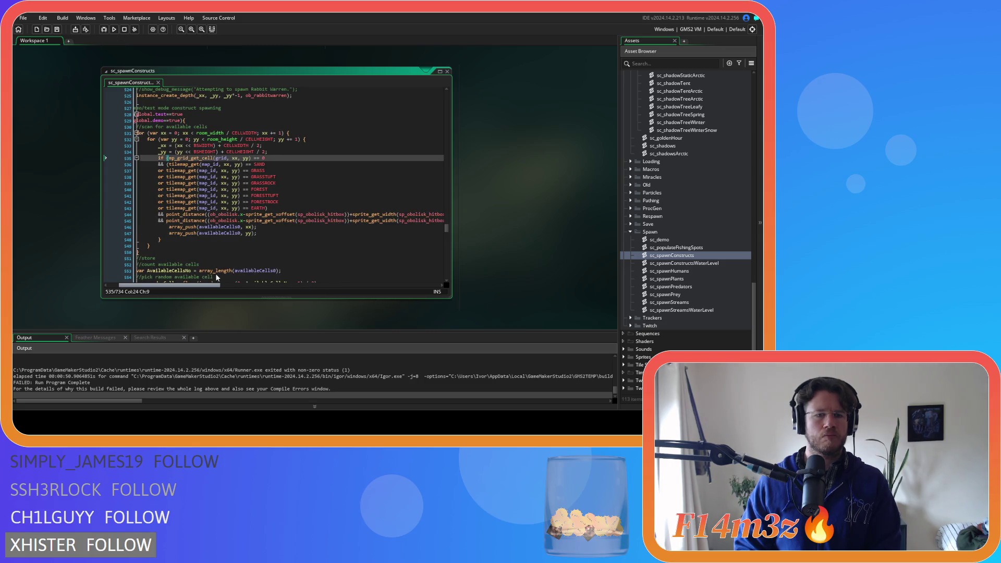
click(212, 215)
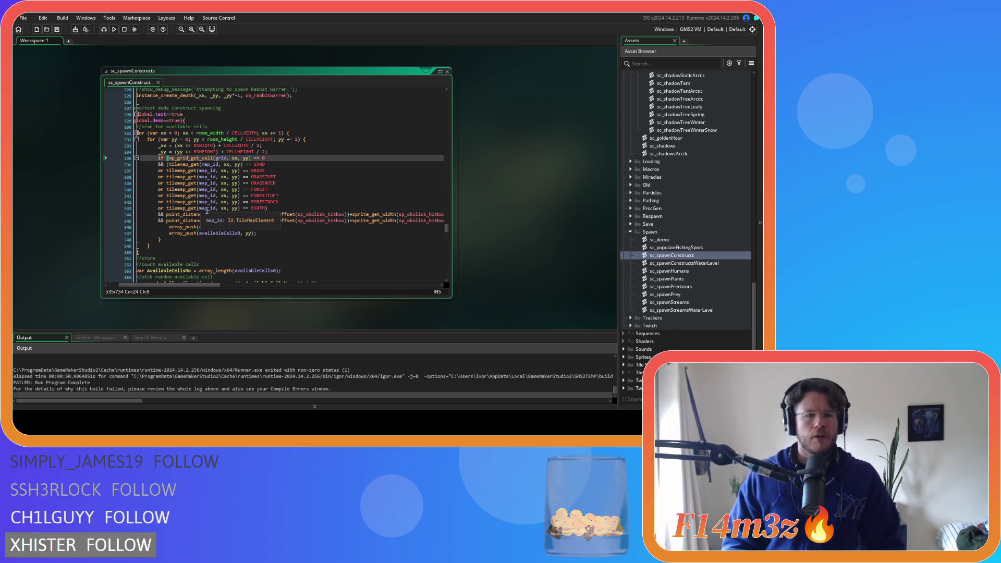
Step: Replace point_distance with point_distance_isometric_inverse on lines 544 and 545
text(_s)
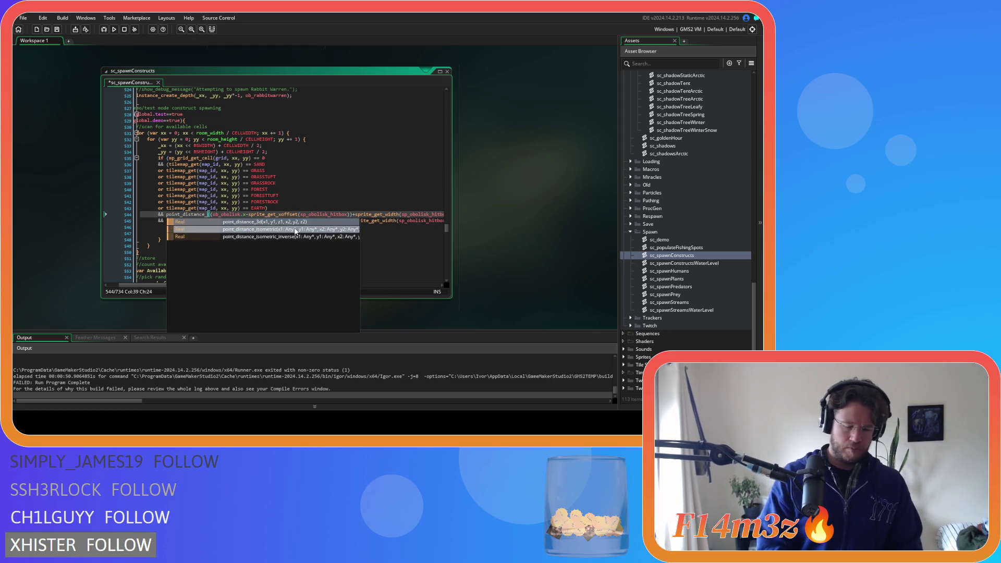
key(BackSpace)
text(isom)
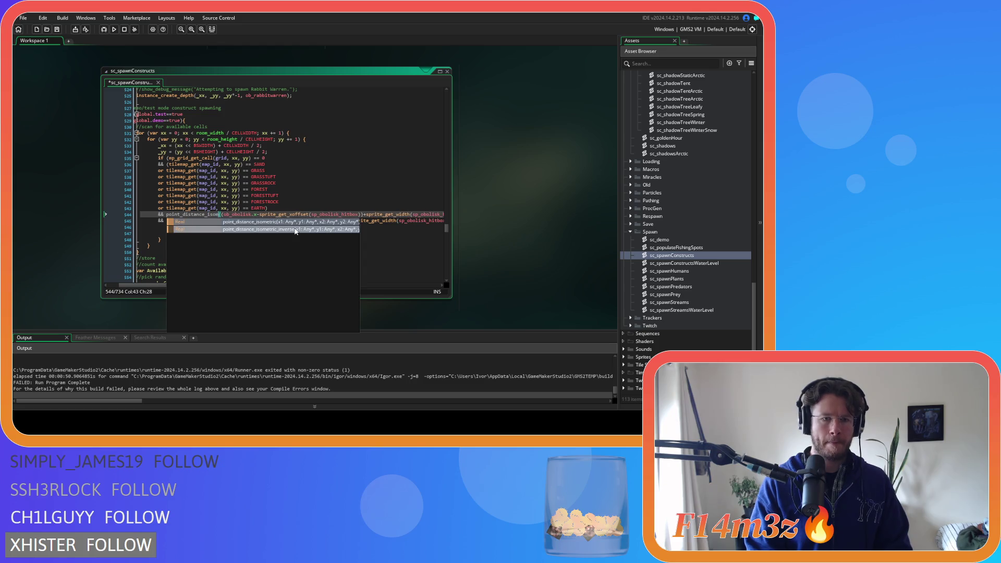
text(etric_inverse)
click(182, 221)
double_click(182, 221)
text(point_distance_isometric_inverse)
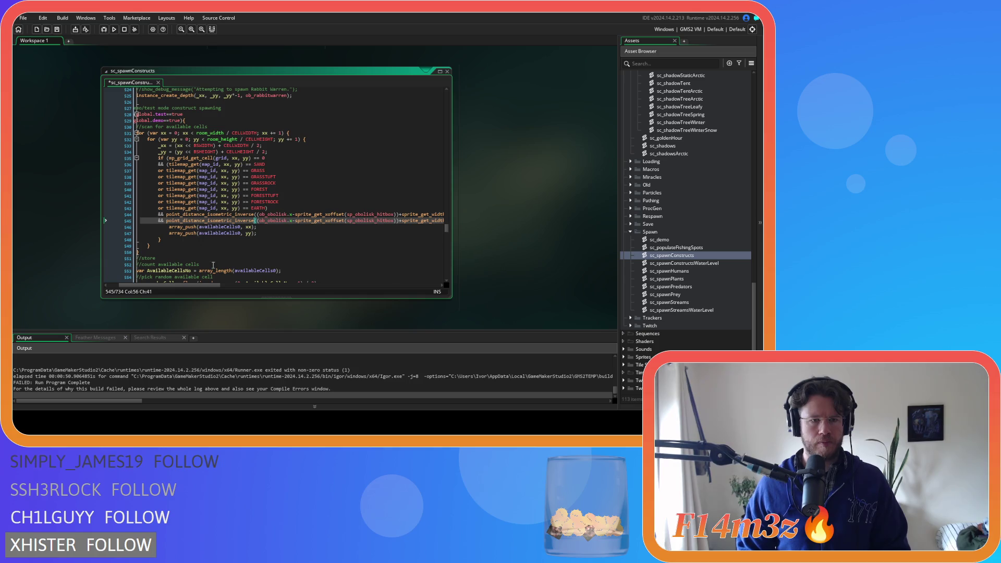
drag(211, 285, 359, 290)
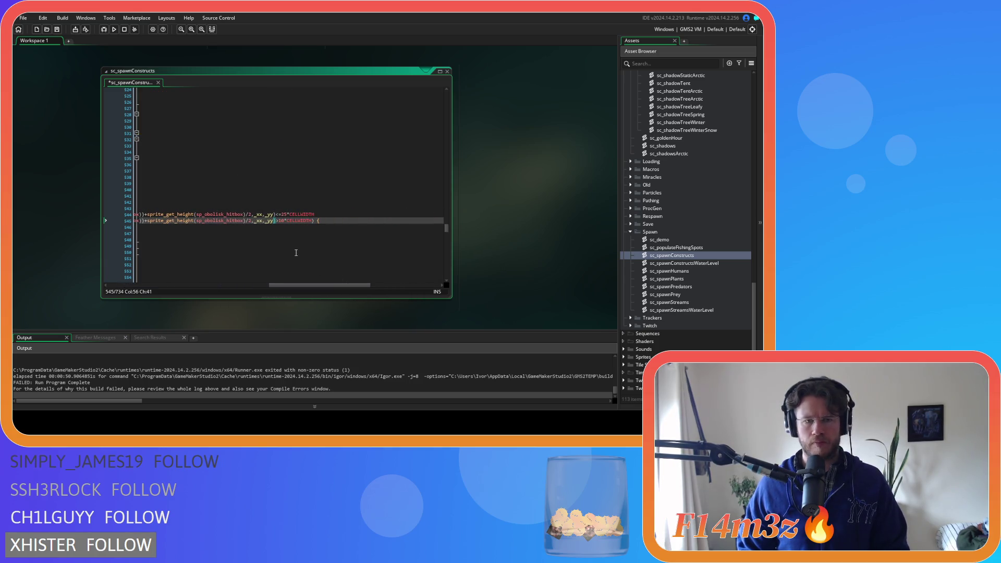
Step: Raise the first obelisk distance limit from 25 to 30 CELLWIDTH
double_click(283, 214)
text(30)
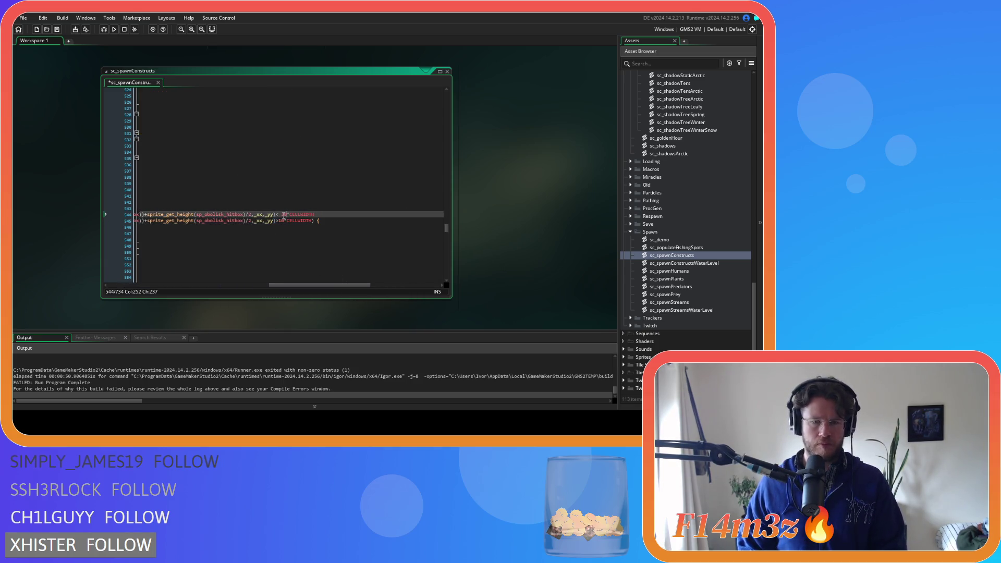
click(317, 214)
drag(337, 286, 156, 293)
double_click(274, 214)
Step: Review the edited spawn loop, then open sc_spawnHumans from the Asset Browser
scroll(325, 256, down, 4)
scroll(325, 255, down, 3)
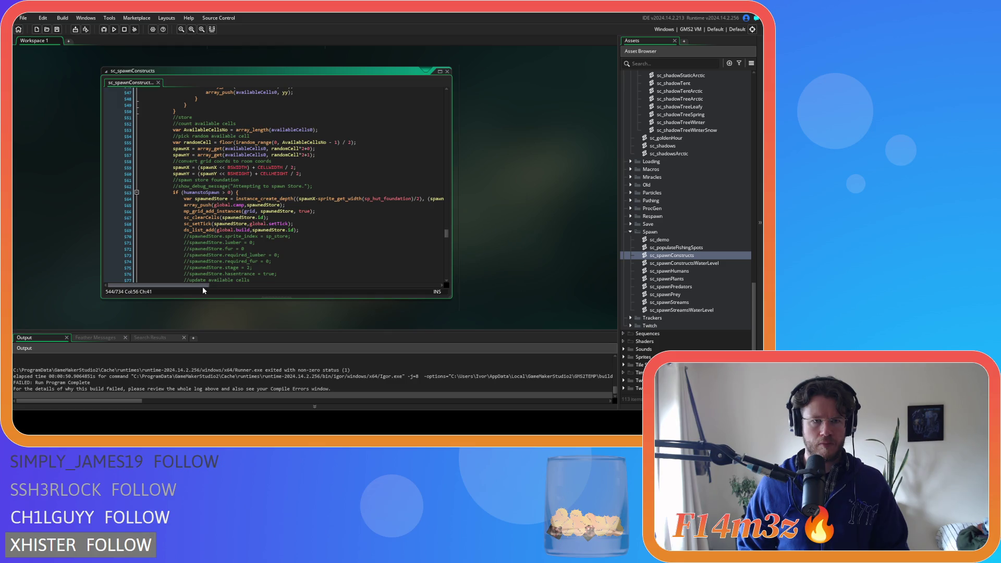
scroll(245, 210, up, 8)
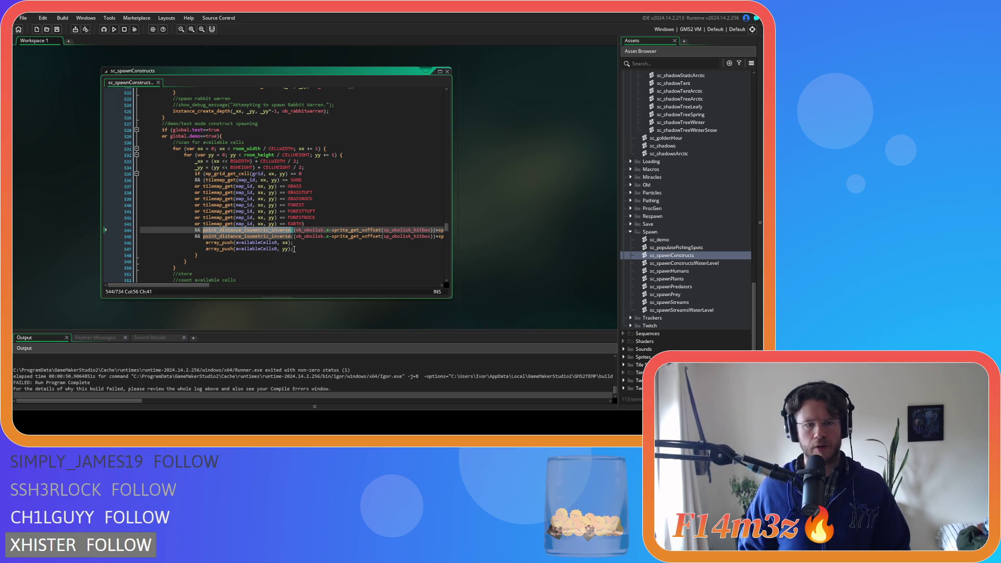
scroll(312, 230, down, 5)
scroll(339, 212, up, 3)
click(339, 212)
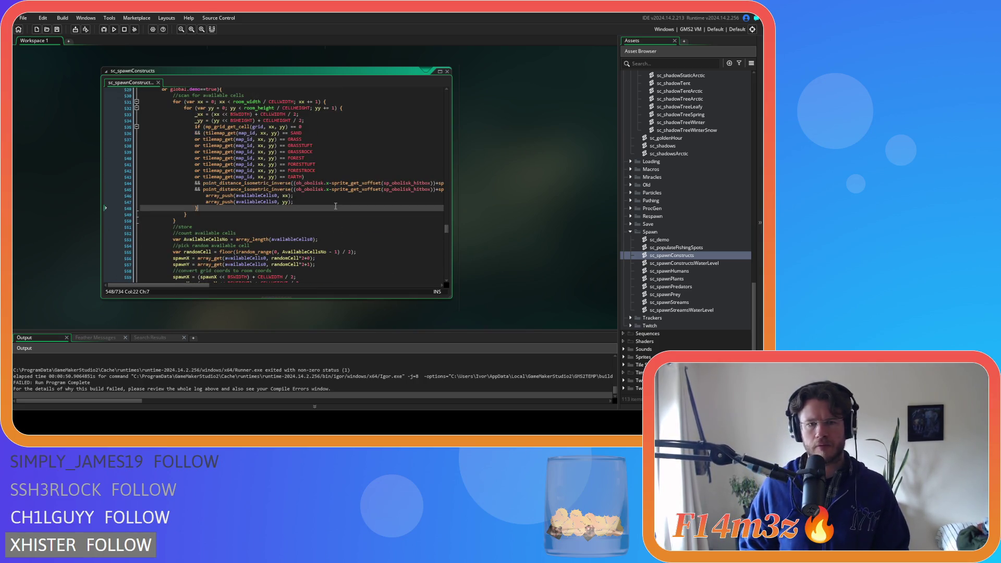
click(313, 202)
mouse_move(208, 284)
mouse_down()
mouse_move(225, 285)
mouse_move(211, 282)
mouse_up()
double_click(689, 271)
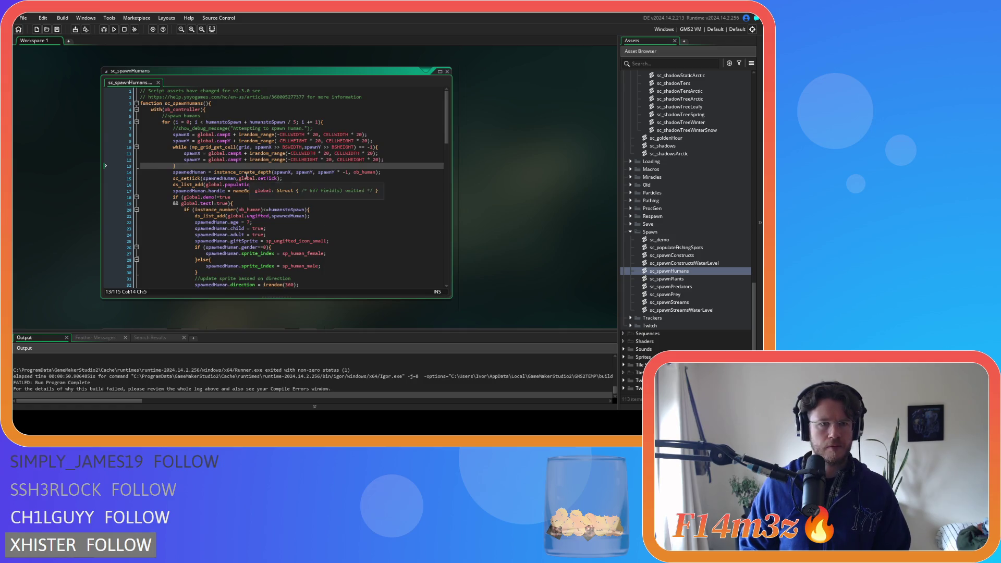
Step: Delete the //show_debug_message comment on line 7 of sc_spawnHumans and build with F5
drag(326, 128, 64, 133)
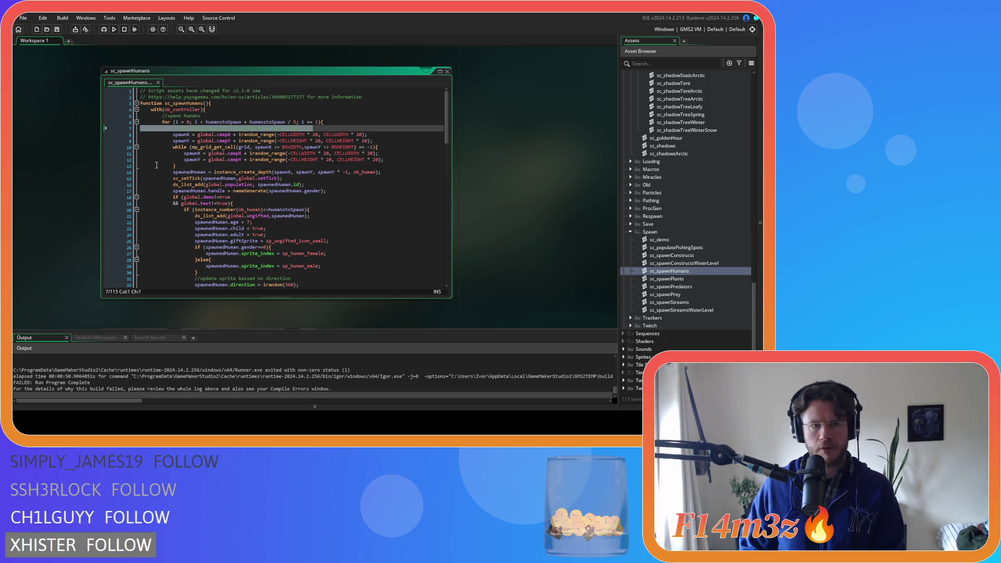
key(BackSpace)
key(BackSpace)
click(287, 160)
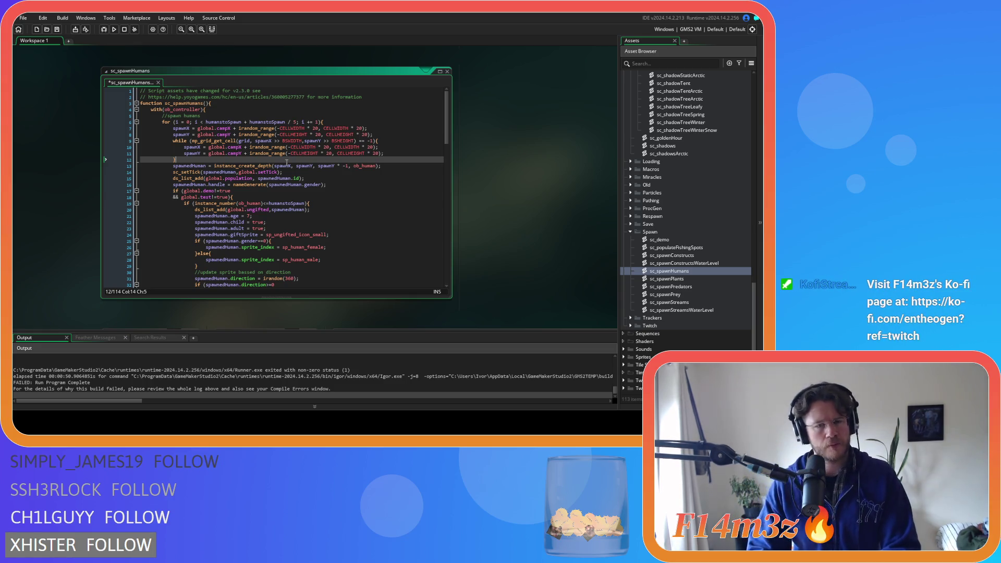
key(F5)
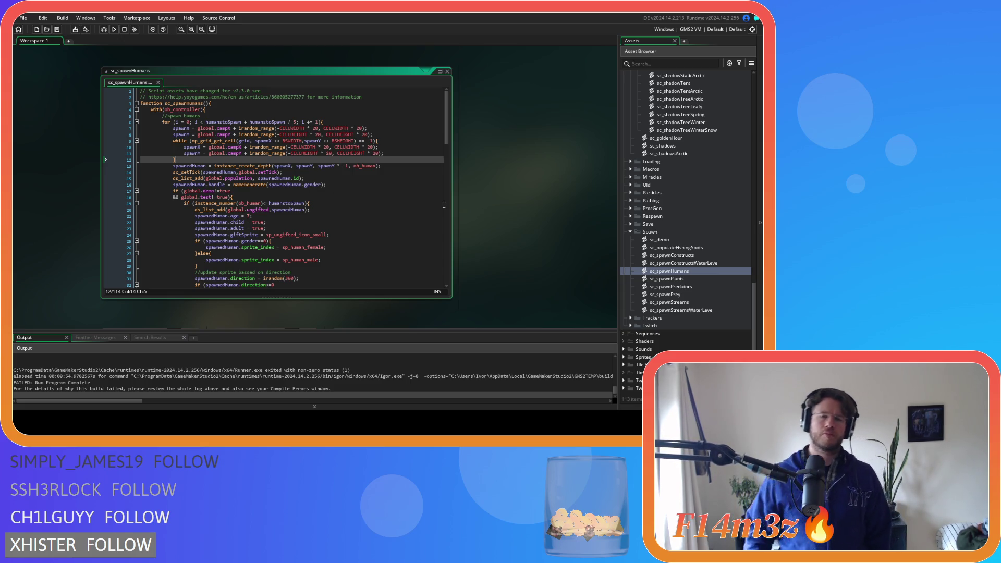
scroll(498, 224, up, 5)
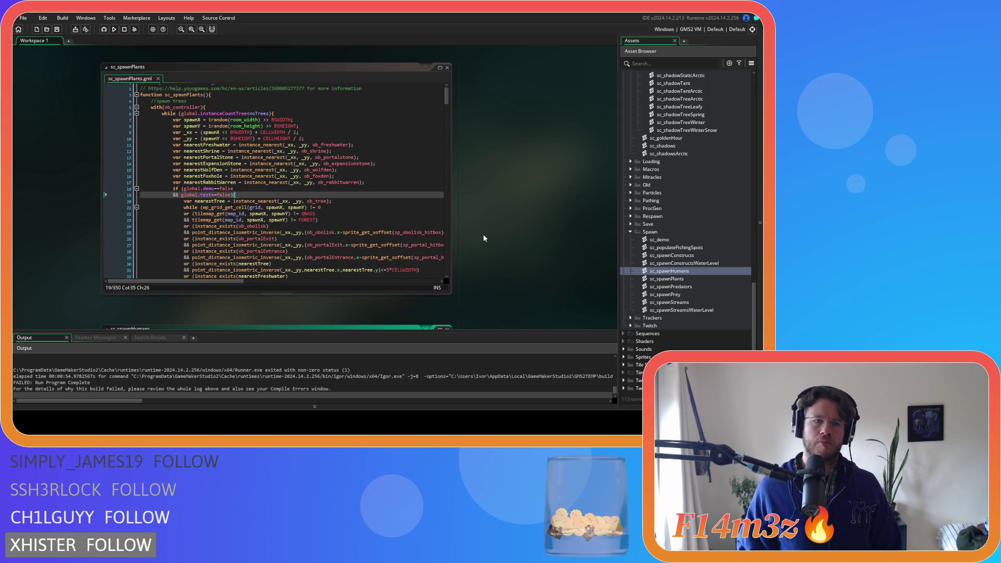
scroll(484, 238, down, 15)
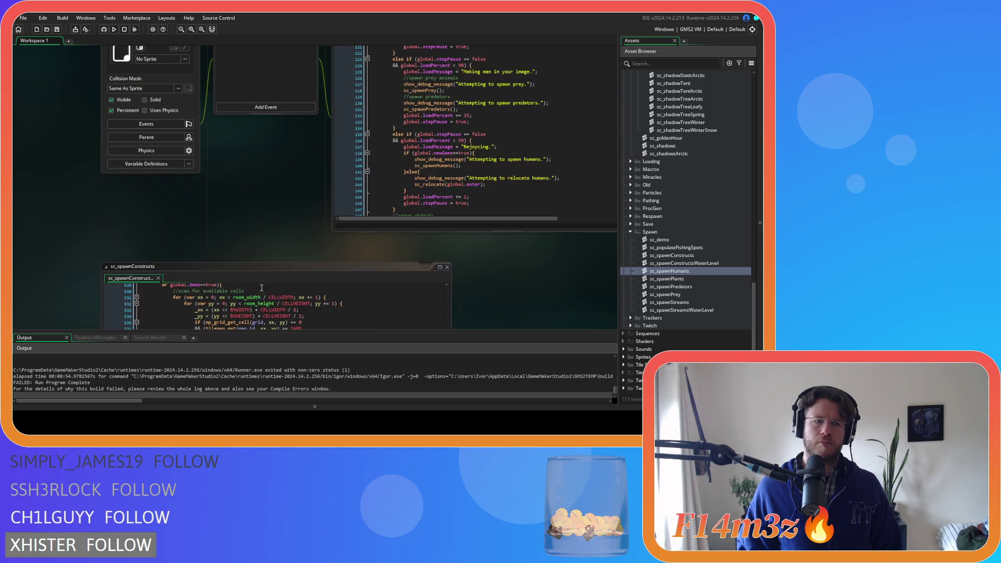
scroll(530, 239, down, 10)
scroll(533, 239, up, 3)
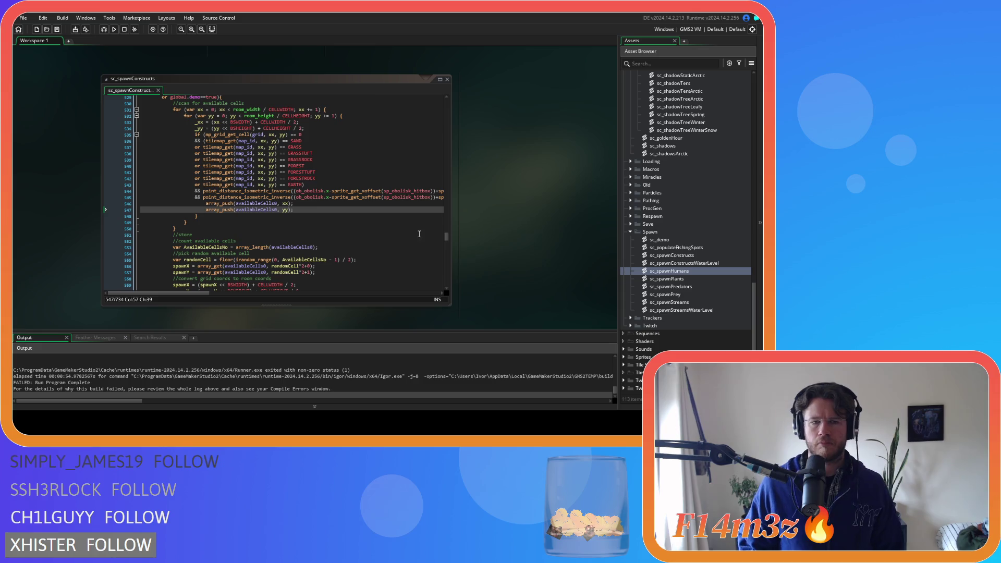
scroll(392, 224, up, 1)
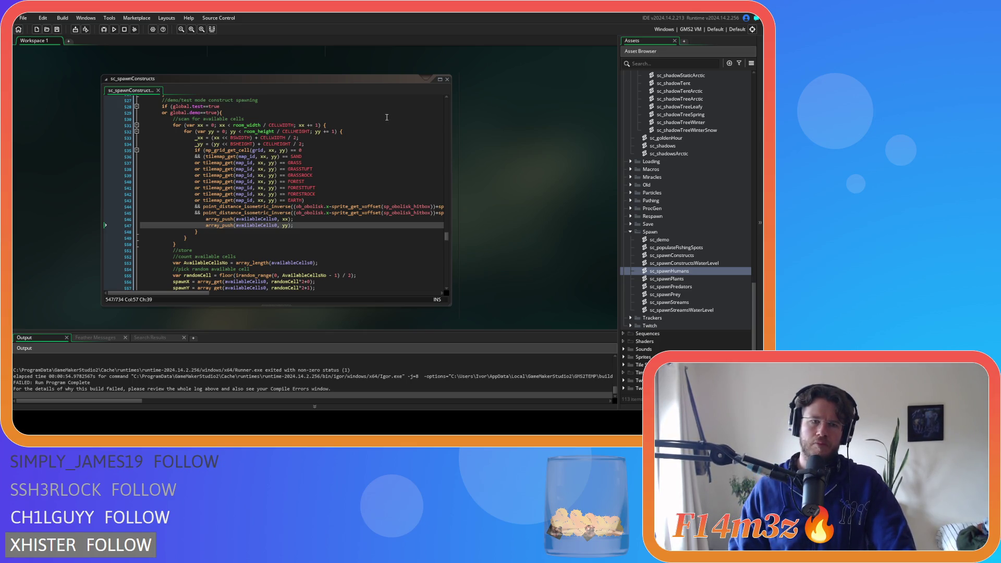
scroll(549, 192, up, 10)
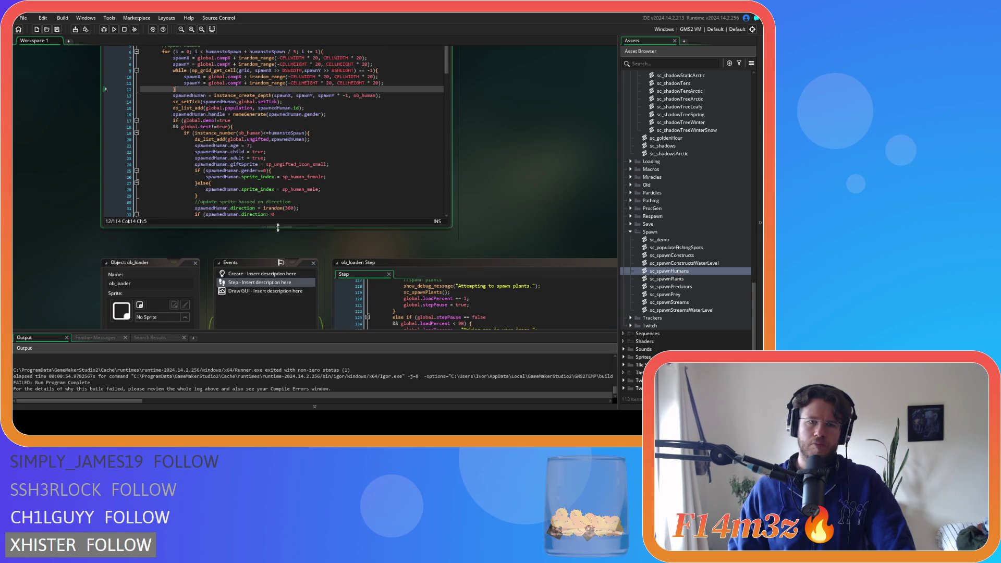
scroll(519, 201, up, 5)
scroll(519, 202, down, 2)
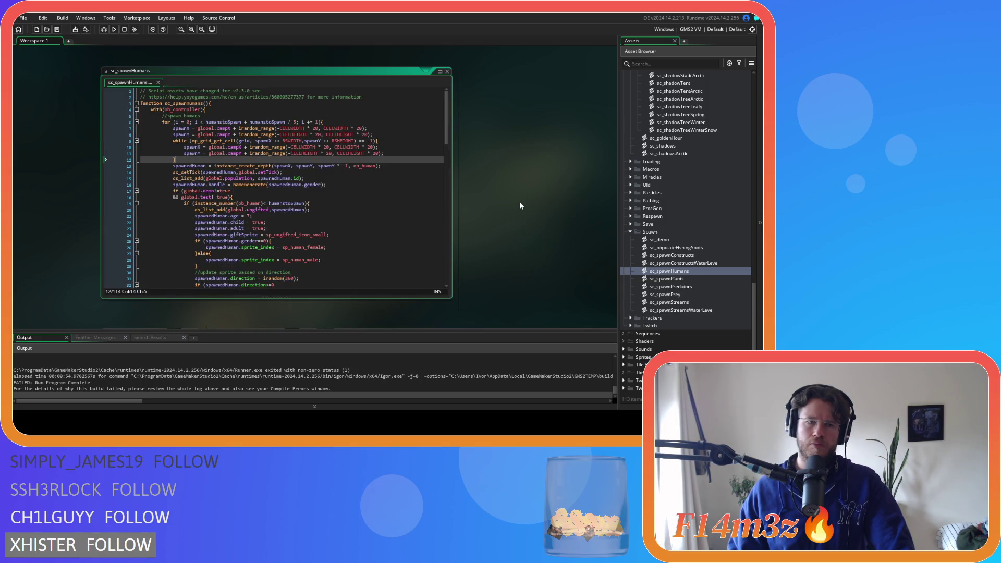
click(431, 190)
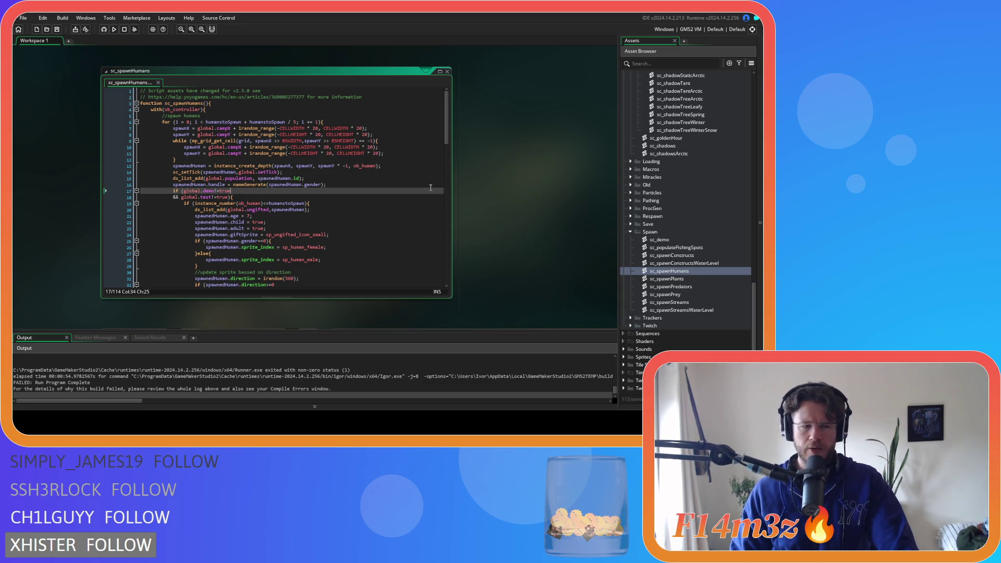
Step: Review the tree-spawn while-loop in sc_spawnPlants, then open sc_spawnConstructs
mouse_move(342, 140)
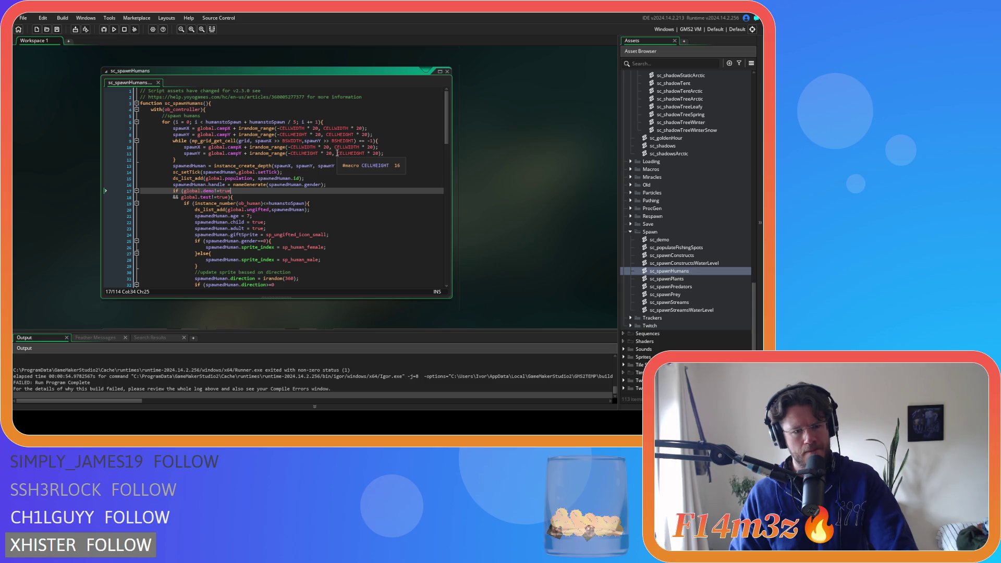
scroll(524, 191, up, 5)
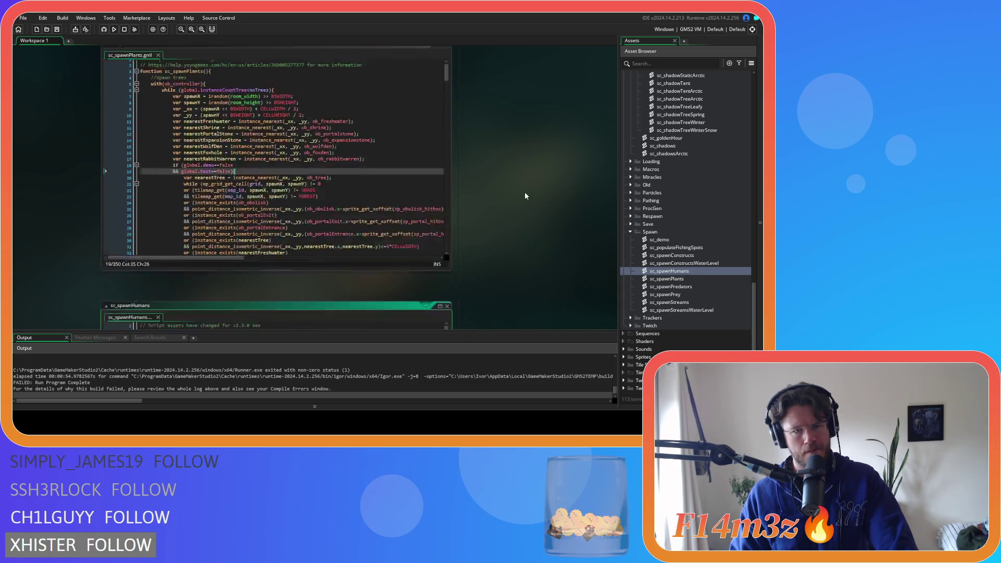
scroll(524, 192, up, 3)
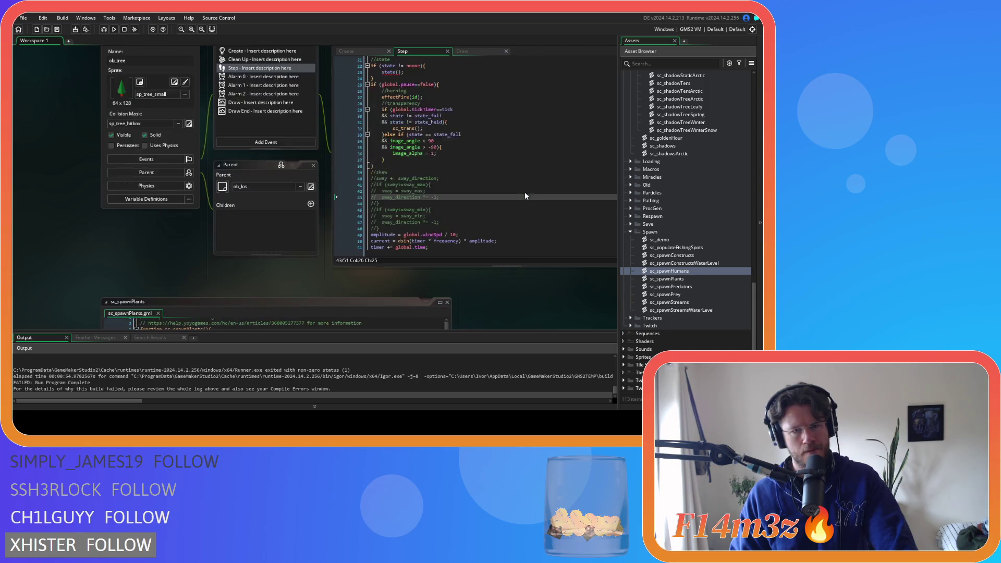
scroll(545, 264, up, 2)
scroll(547, 289, down, 3)
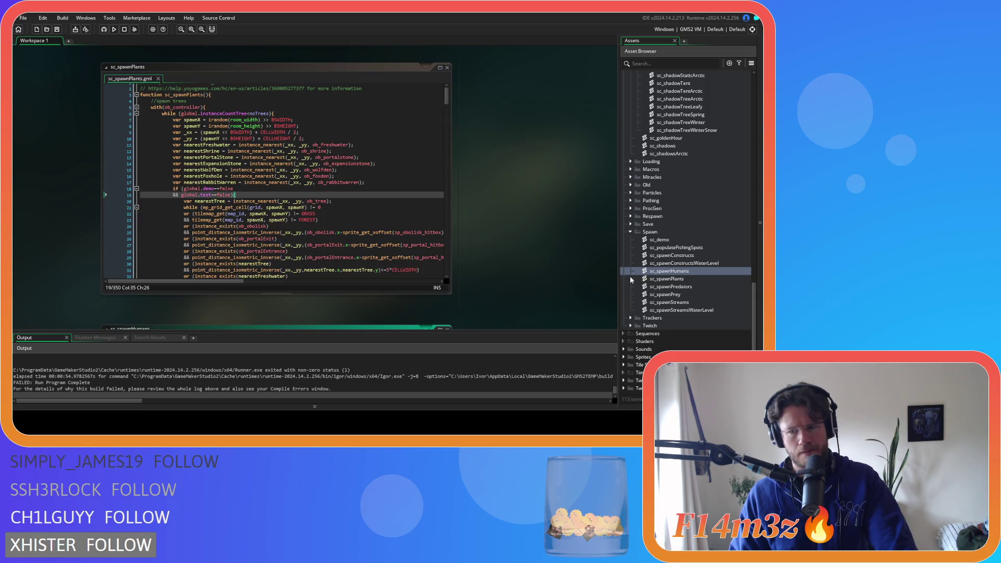
double_click(692, 257)
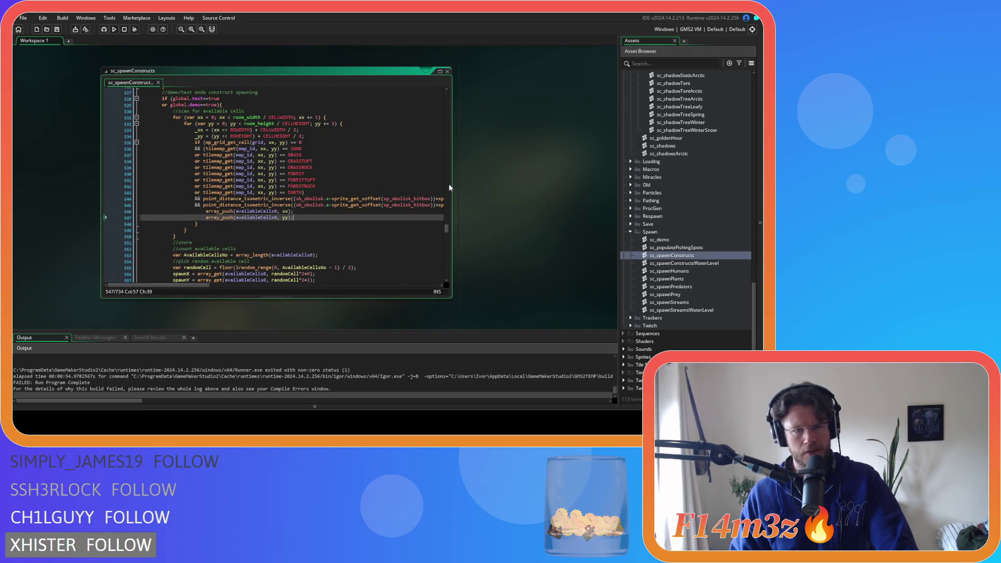
Step: Scroll through the demo construct-spawning code in sc_spawnConstructs
scroll(360, 256, up, 3)
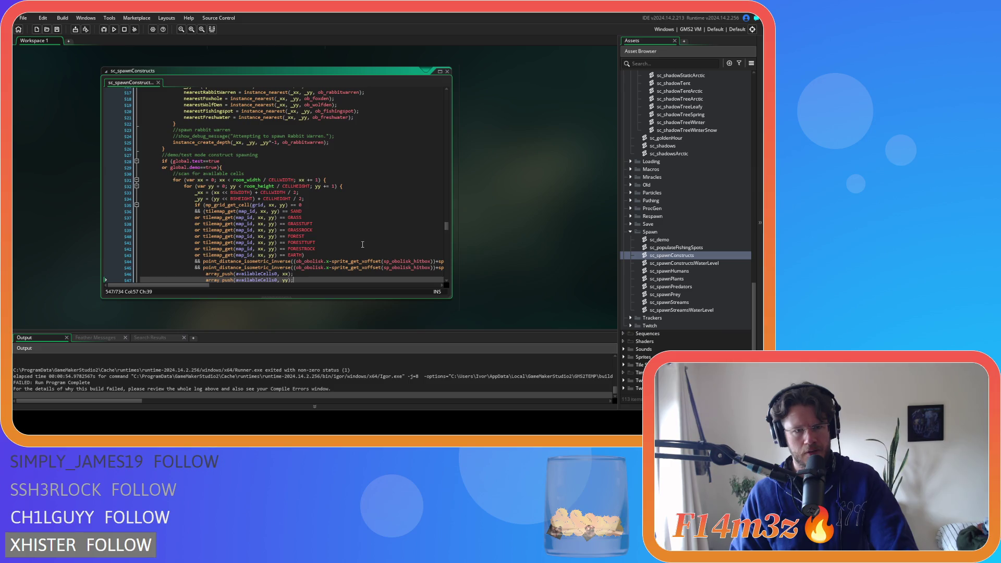
scroll(363, 244, down, 7)
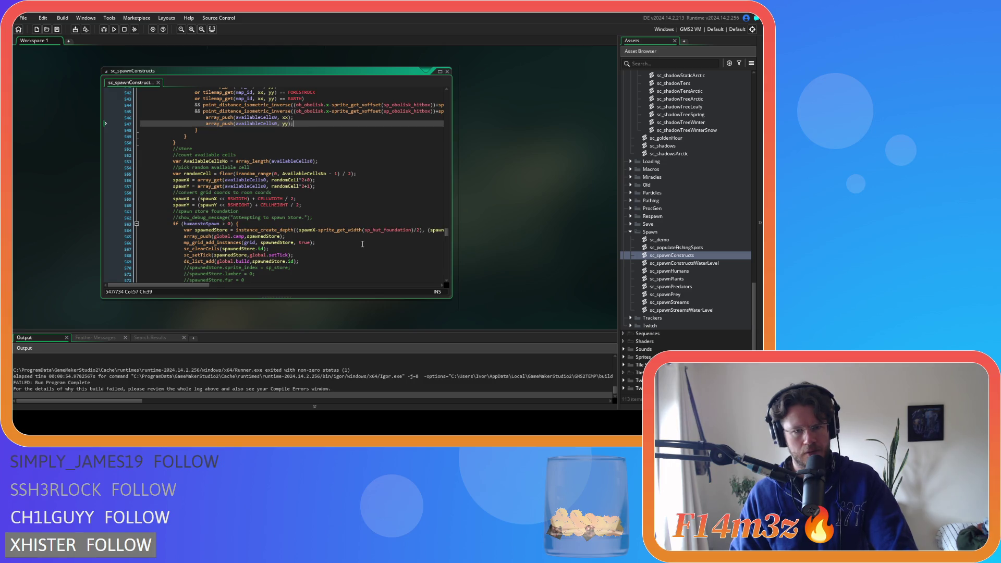
scroll(362, 243, up, 3)
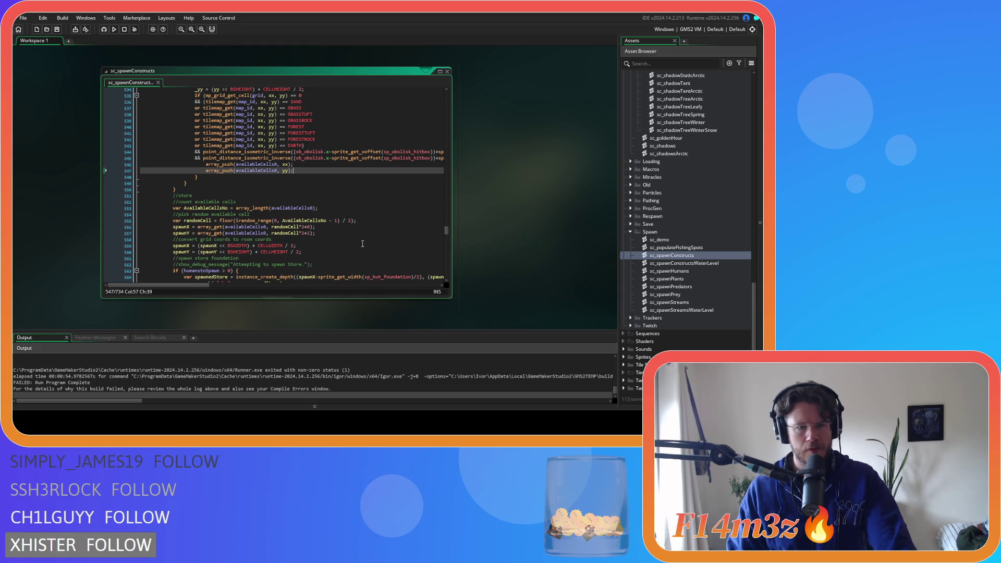
scroll(363, 243, down, 5)
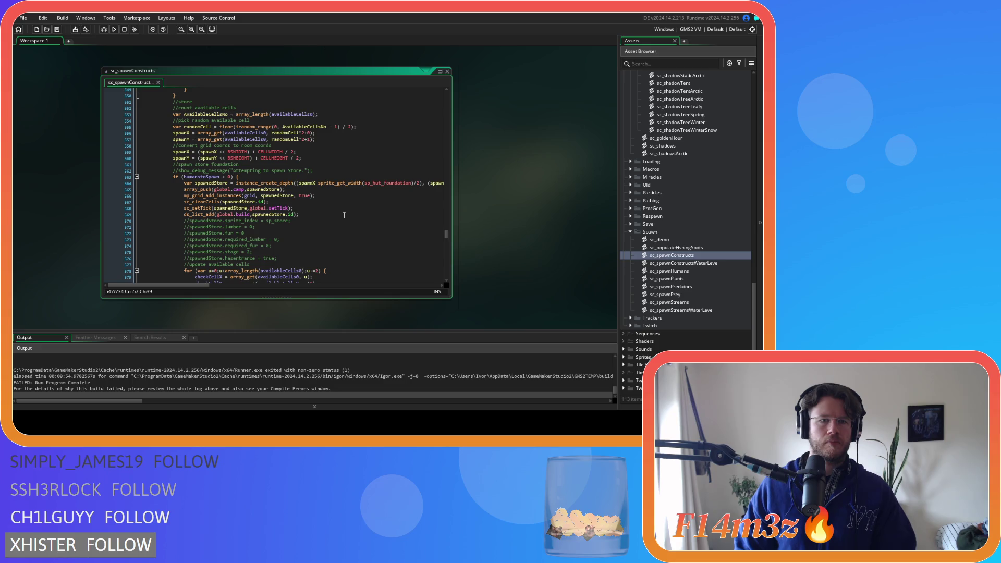
scroll(344, 215, down, 8)
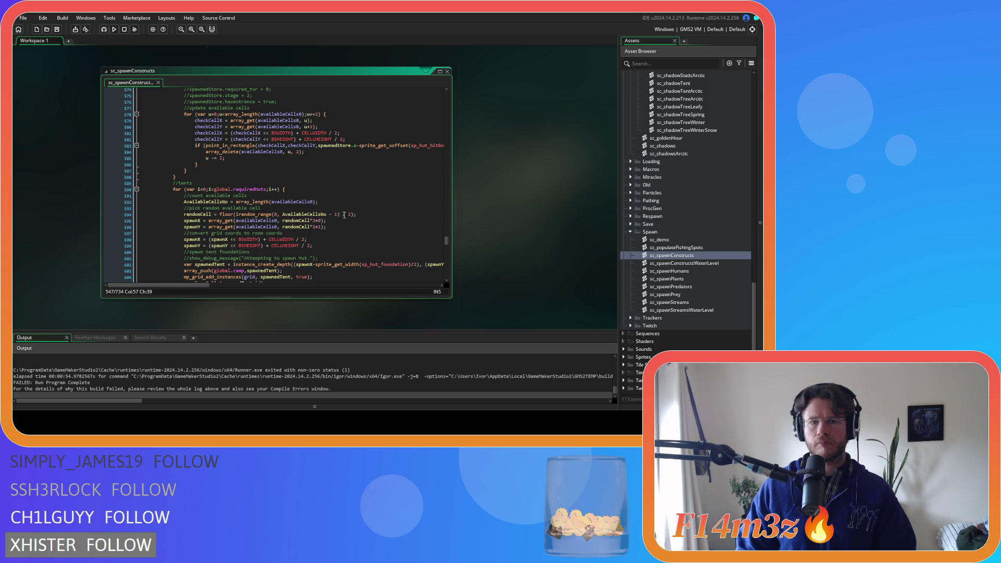
scroll(344, 215, down, 4)
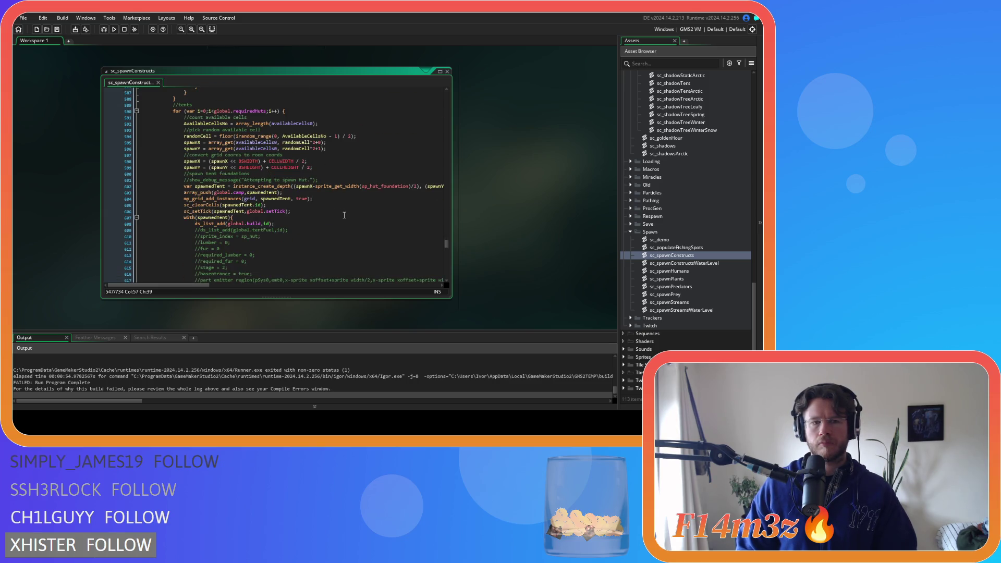
Step: Place the caret on lines 605–606, then open sc_spawnConstructsWaterLevel
right_click(344, 215)
click(301, 206)
click(307, 212)
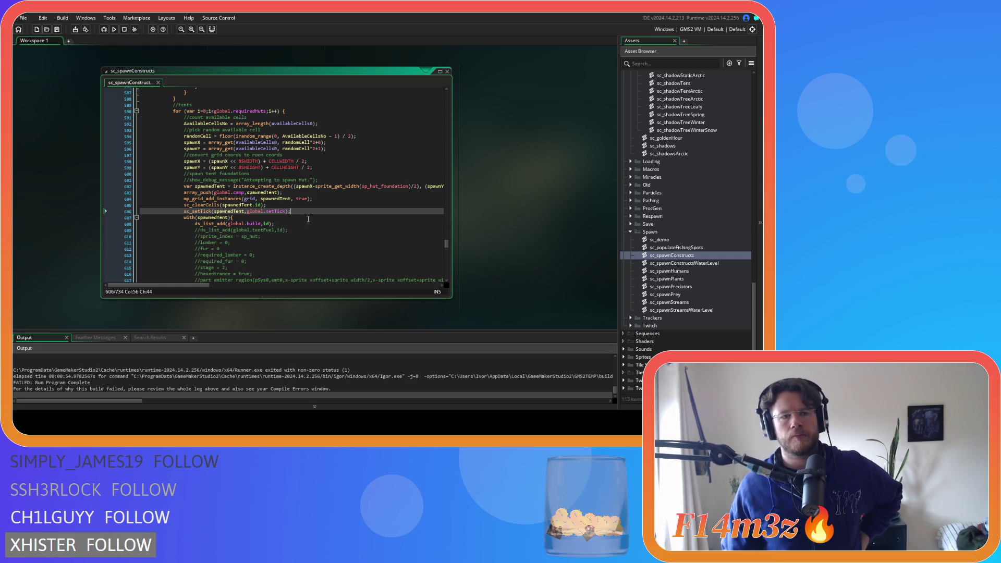
scroll(284, 228, up, 10)
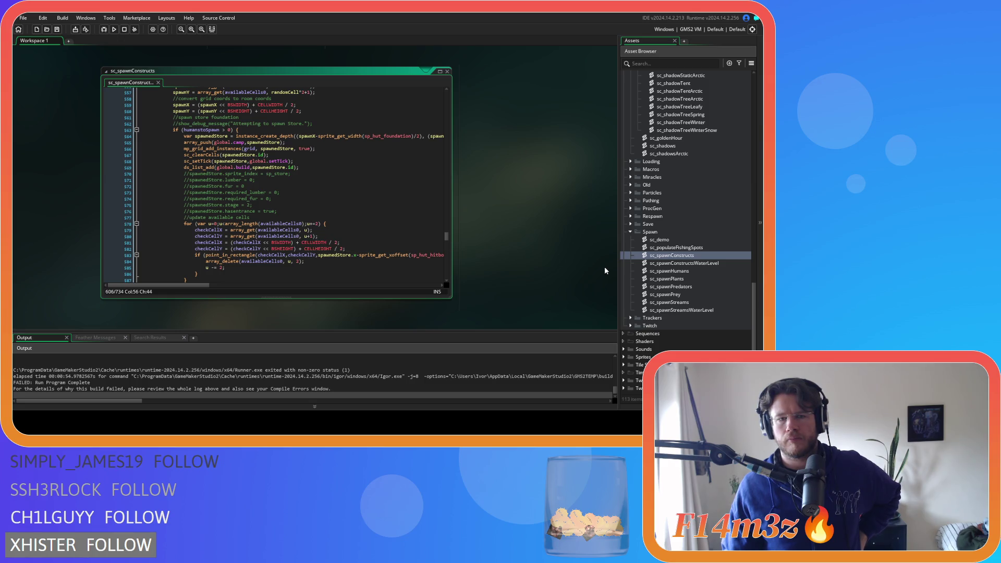
double_click(672, 263)
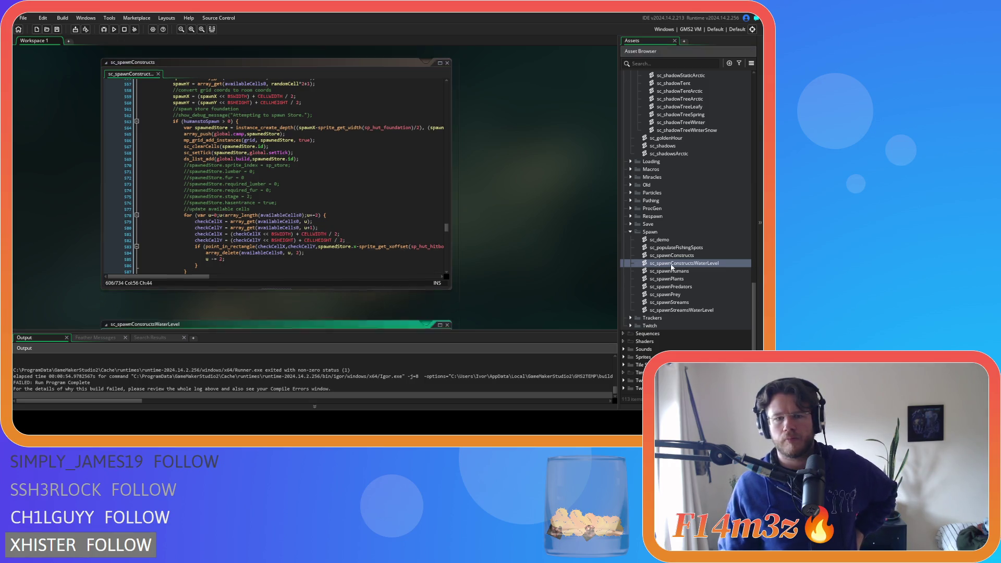
Step: Select the point_distance_isometric_inverse function name in sc_spawnConstructs to copy it
scroll(504, 248, up, 5)
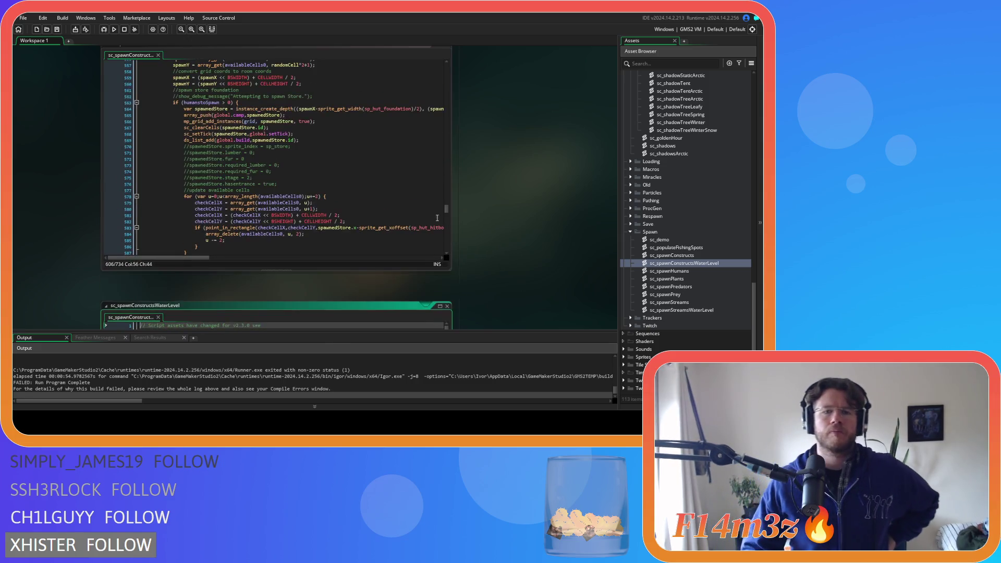
scroll(261, 245, up, 9)
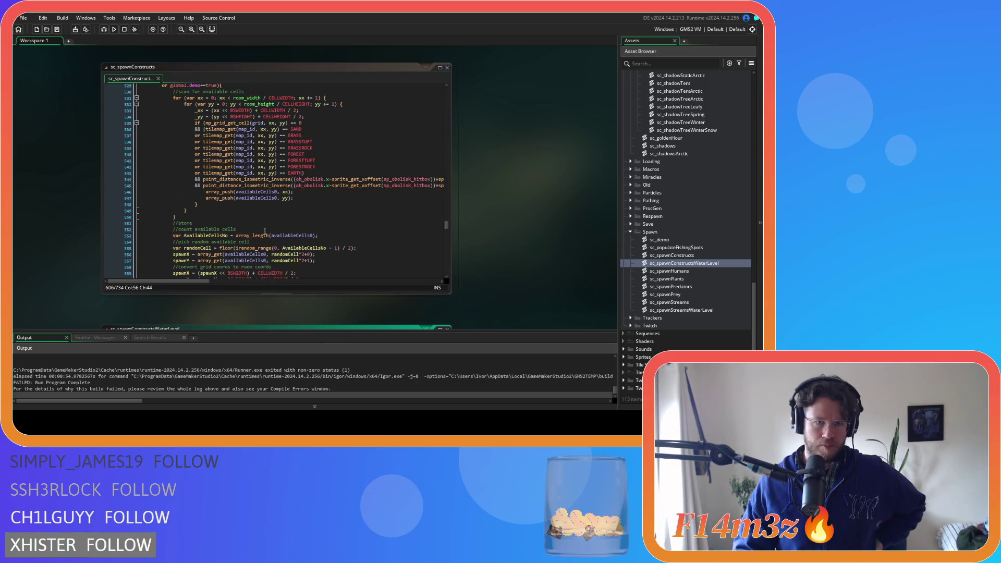
drag(193, 282, 366, 282)
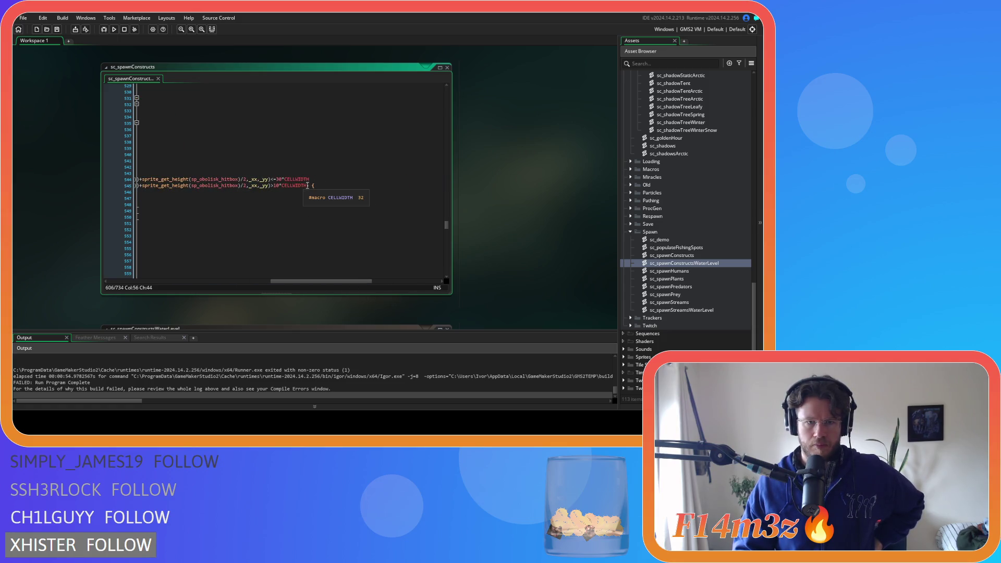
drag(305, 282, 141, 271)
double_click(239, 186)
key(ctrl+c)
Step: Scroll sc_spawnConstructsWaterLevel down to its demo loop's point_distance obelisk checks near line 523
scroll(518, 252, down, 5)
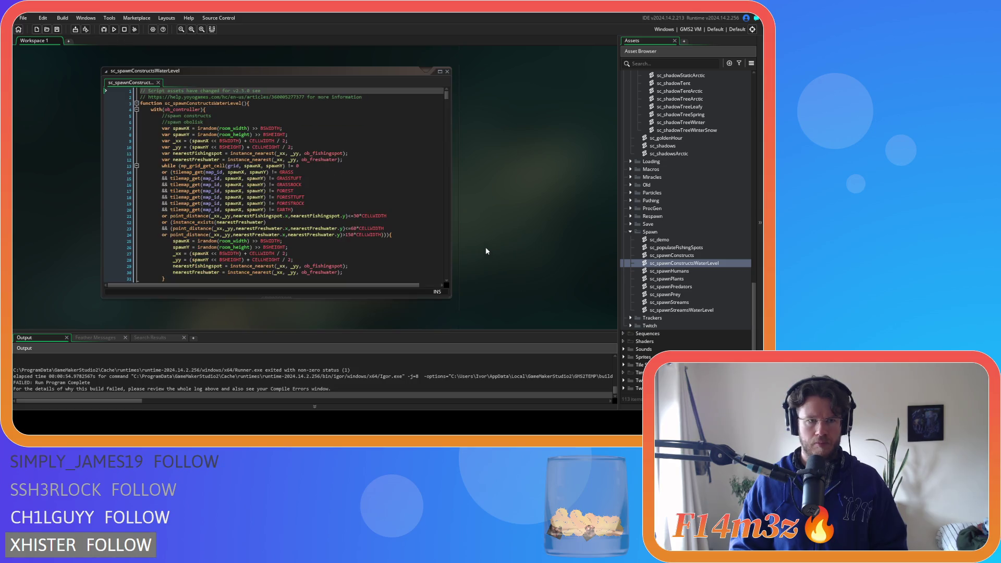
scroll(426, 133, down, 20)
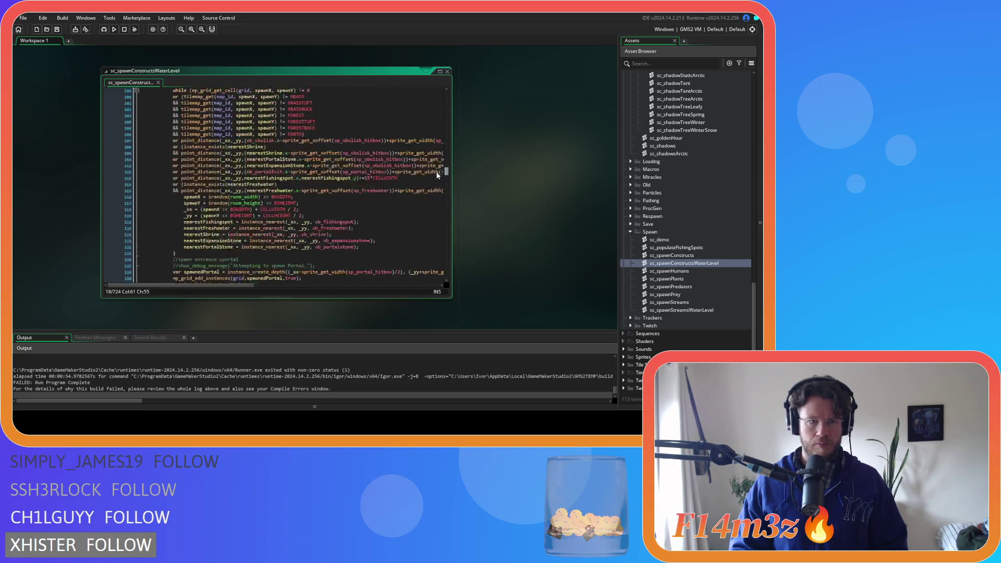
scroll(434, 165, down, 20)
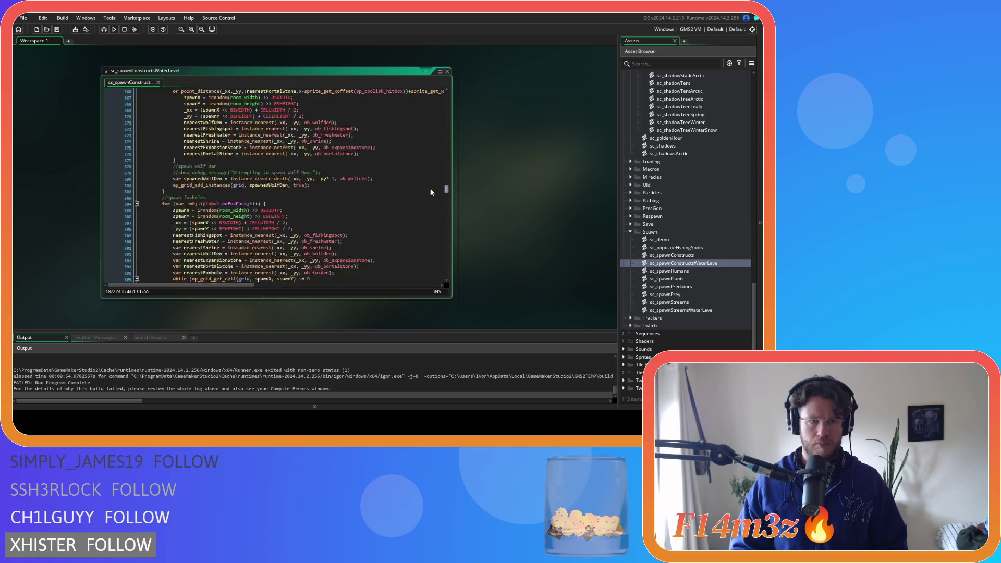
scroll(431, 196, down, 20)
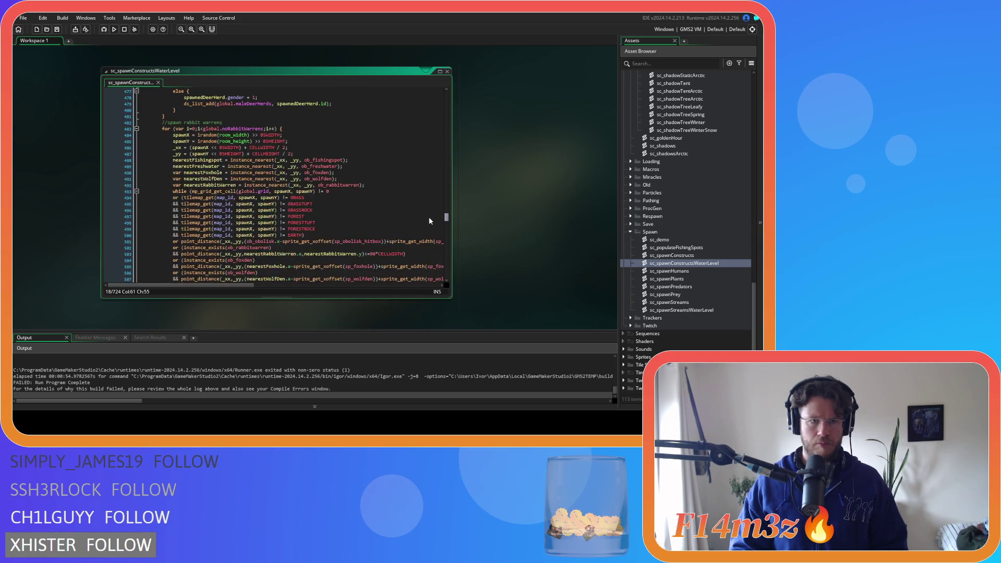
scroll(428, 230, down, 5)
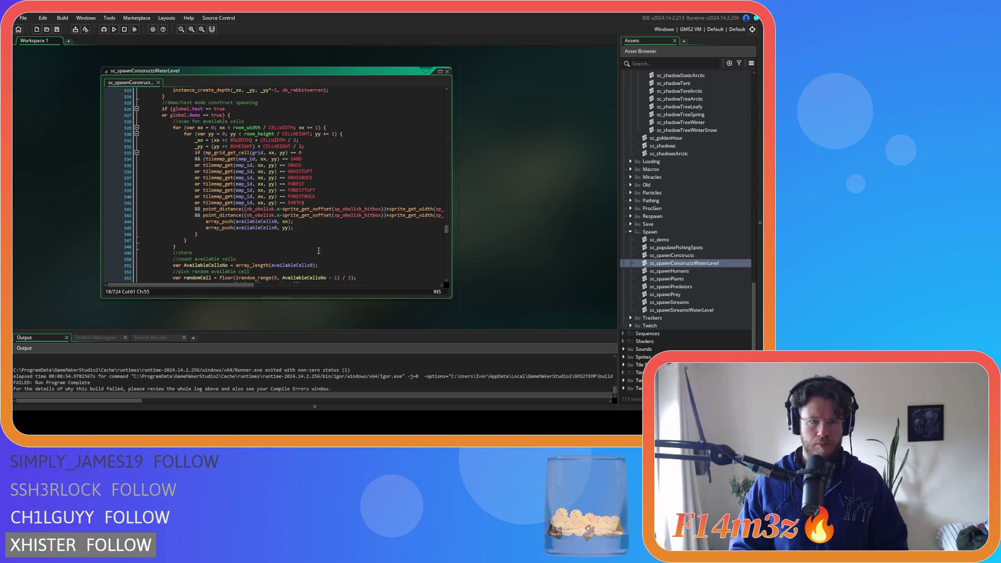
Step: Replace point_distance with point_distance_isometric_inverse on lines 542 and 543
double_click(217, 209)
key(ctrl+v)
double_click(218, 215)
key(ctrl+v)
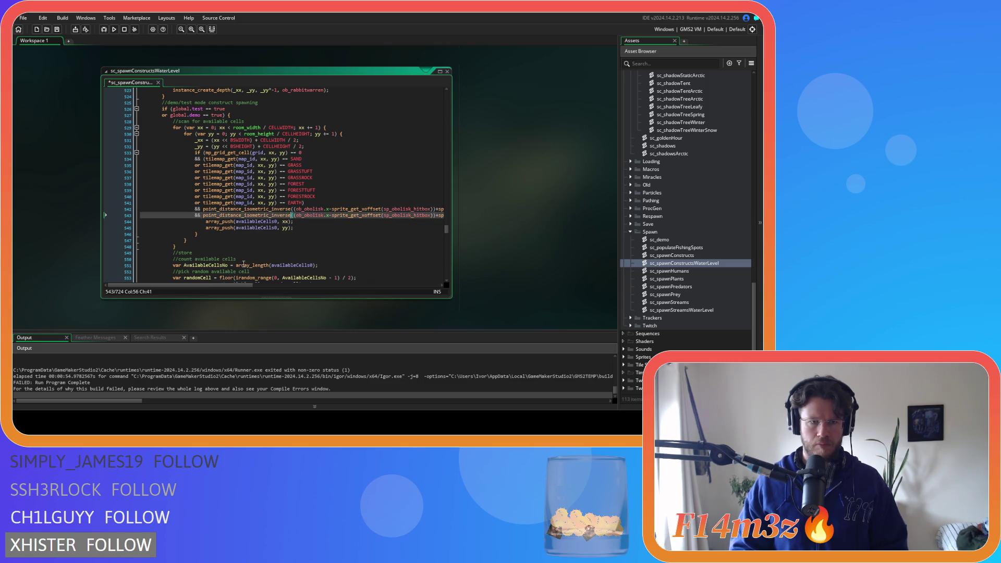
drag(235, 286, 424, 285)
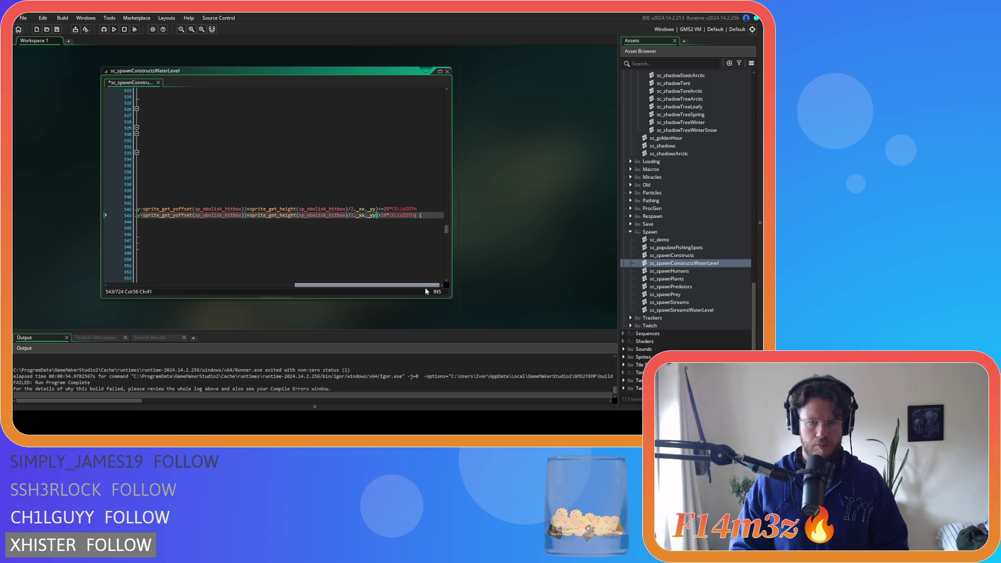
Step: Change sc_spawnConstructs' obelisk distance limit on line 544 from 30 to 25, then rebuild and run
key(ctrl+Tab)
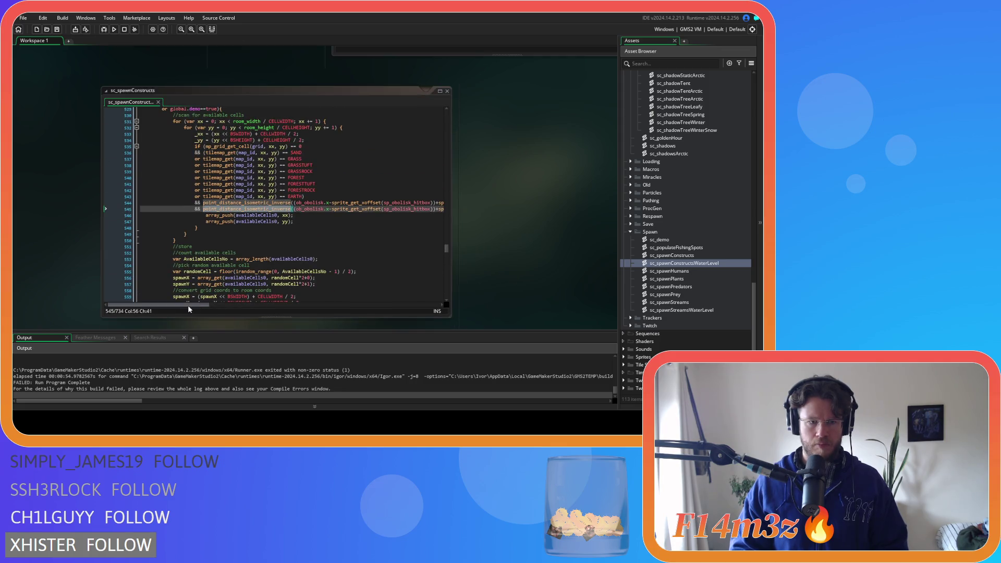
mouse_move(188, 306)
mouse_down()
mouse_move(393, 305)
mouse_move(343, 287)
mouse_up()
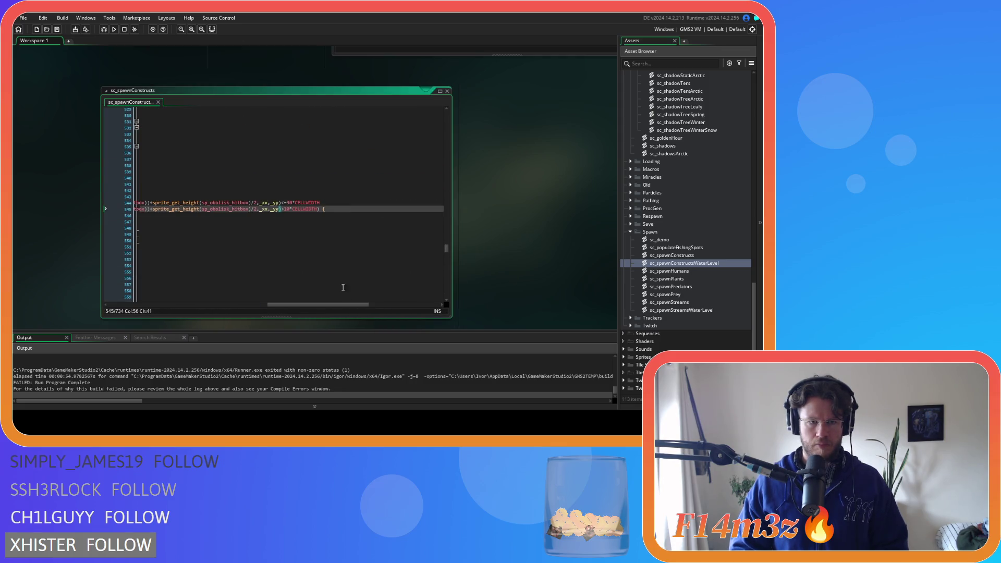
double_click(288, 202)
text(25)
click(353, 207)
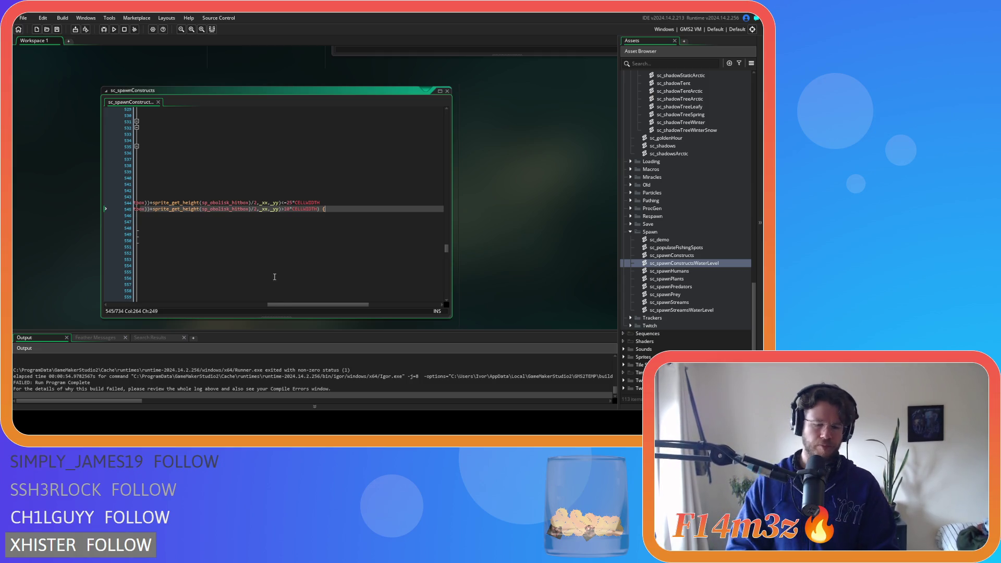
key(F5)
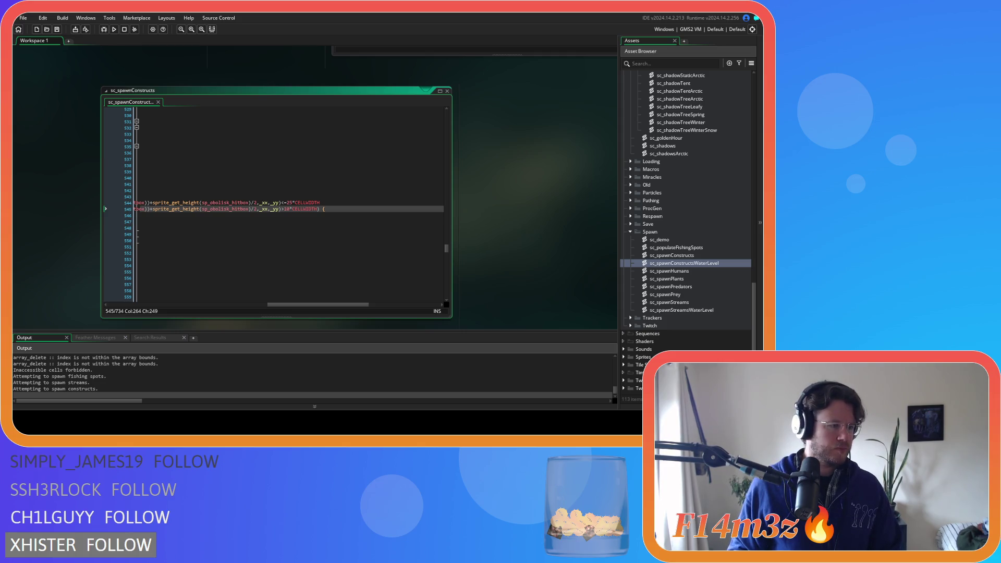
Step: After the failed test run, return to the code at lines 548–550 and scroll toward ob_loader's Step event
click(184, 228)
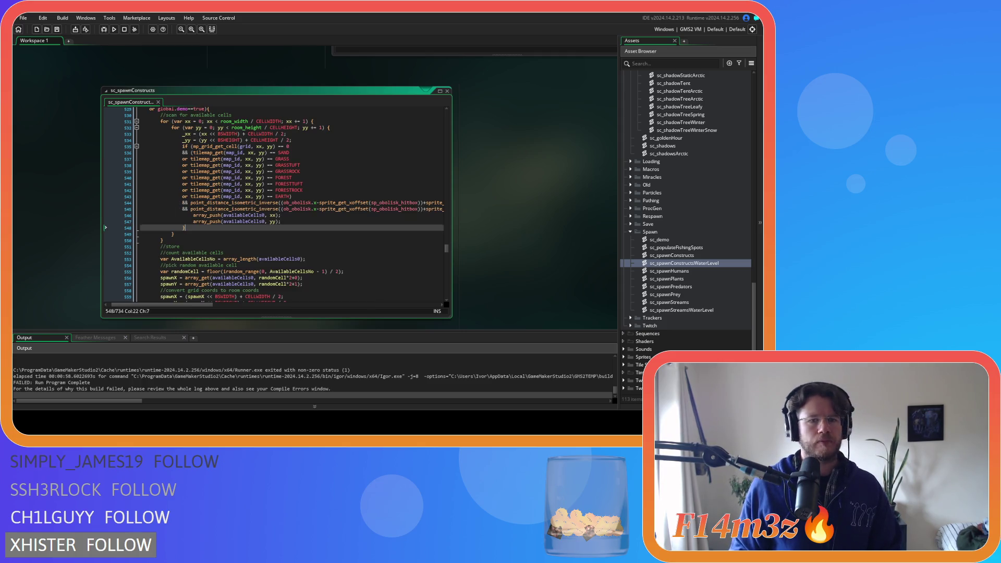
click(274, 241)
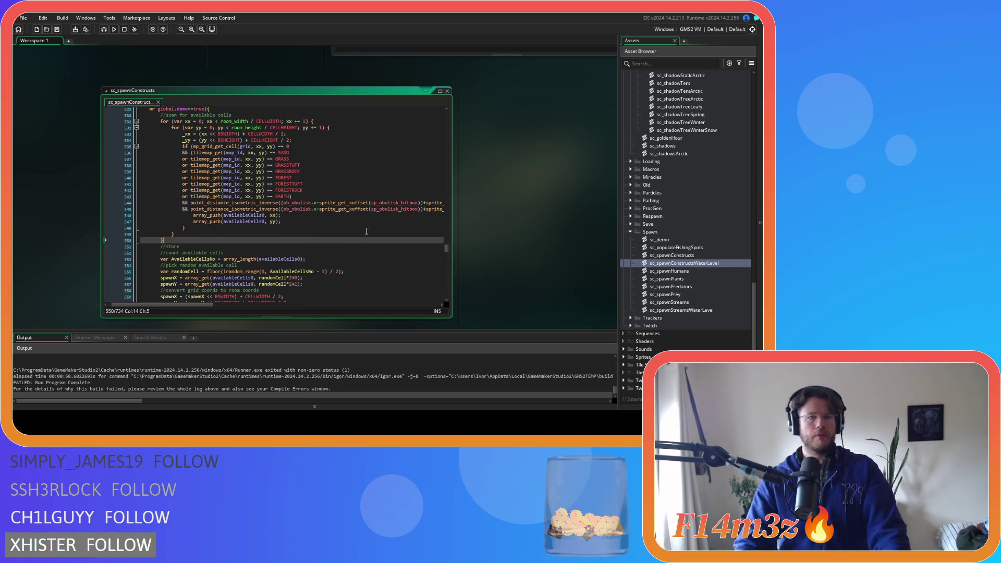
scroll(498, 246, down, 5)
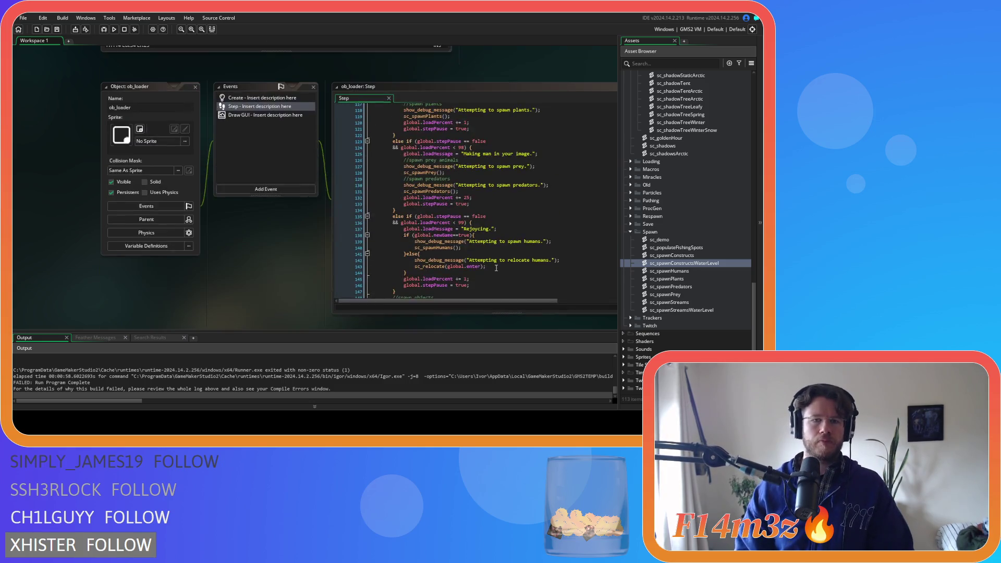
Step: Scroll past ob_tree and sc_spawnPlants to sc_spawnConstructs and drag it to its opening ob_obelisk code
scroll(211, 258, up, 3)
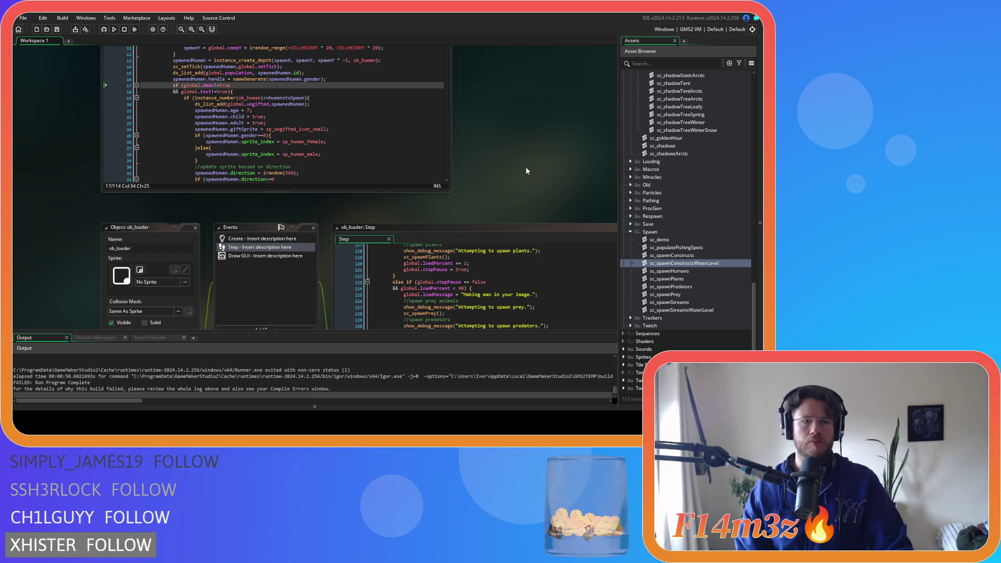
scroll(526, 170, up, 3)
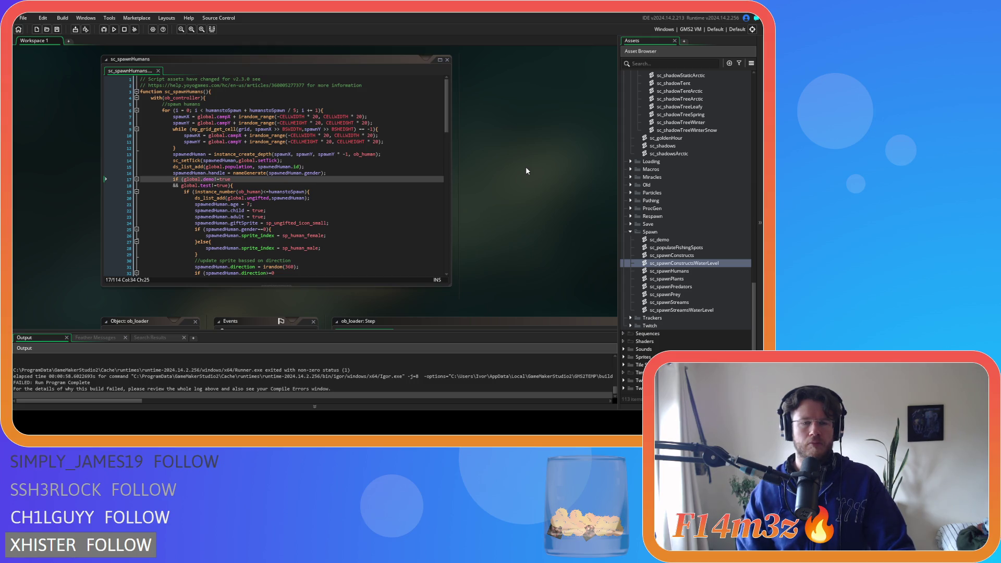
scroll(525, 167, up, 5)
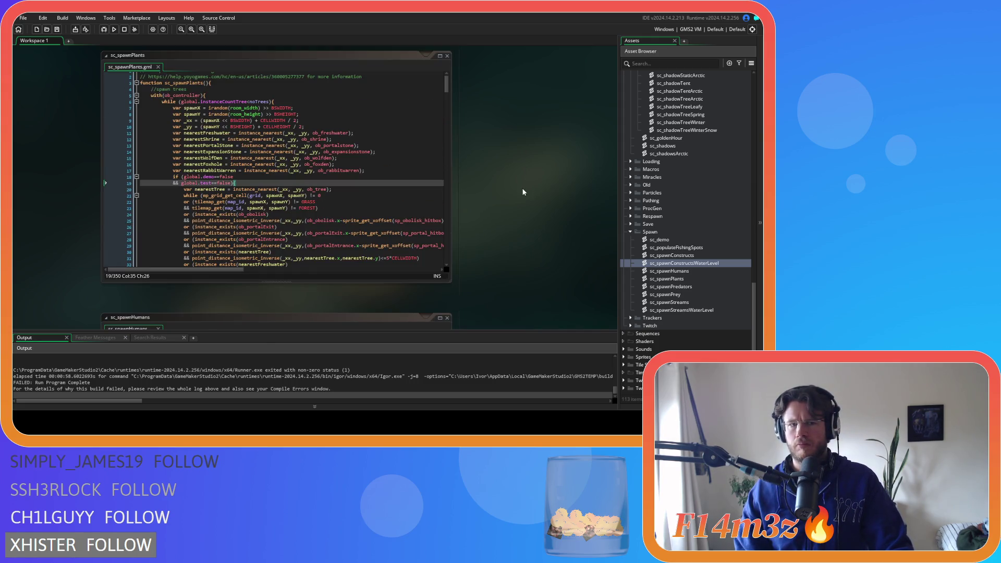
scroll(496, 180, up, 5)
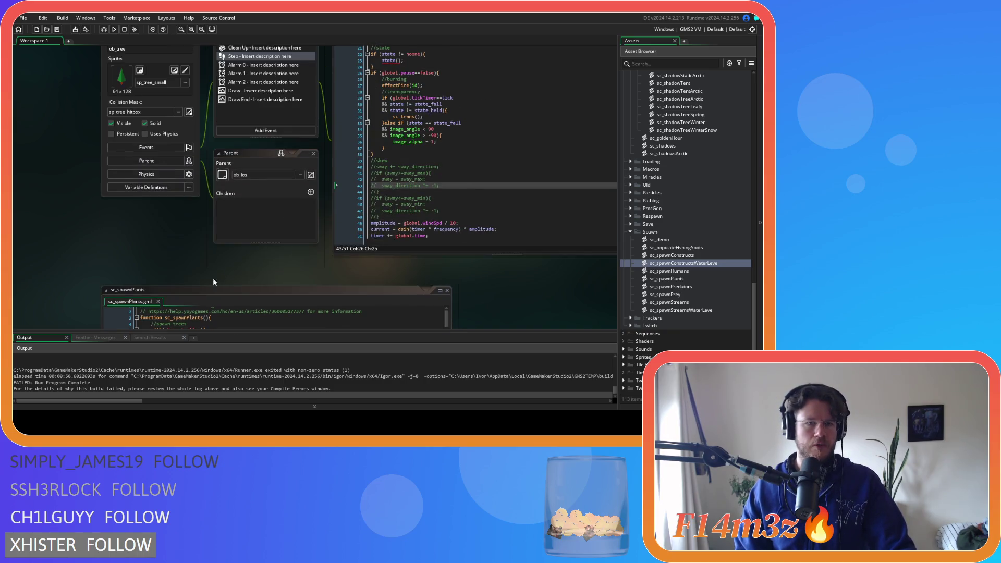
scroll(216, 277, up, 3)
scroll(53, 227, down, 5)
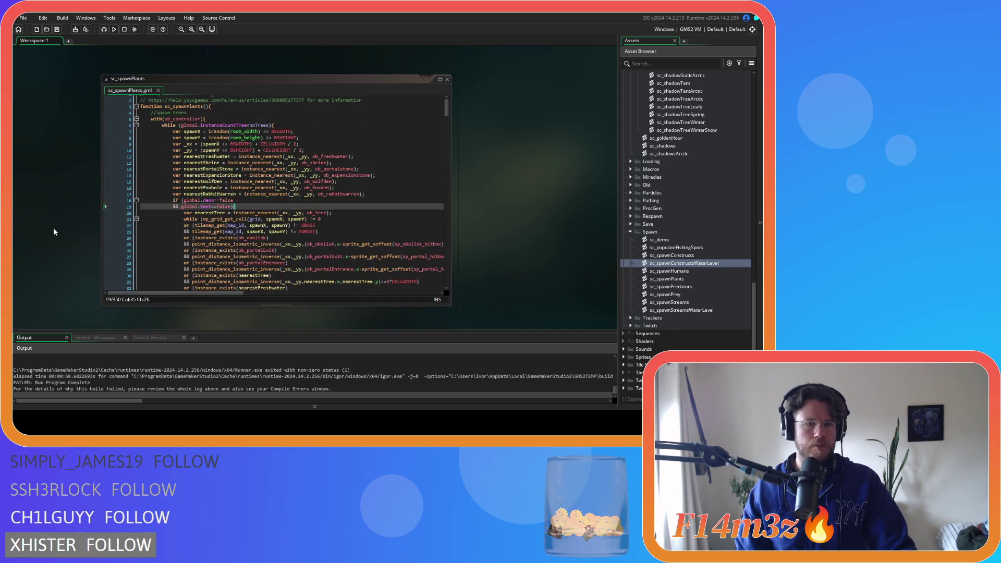
scroll(53, 227, up, 8)
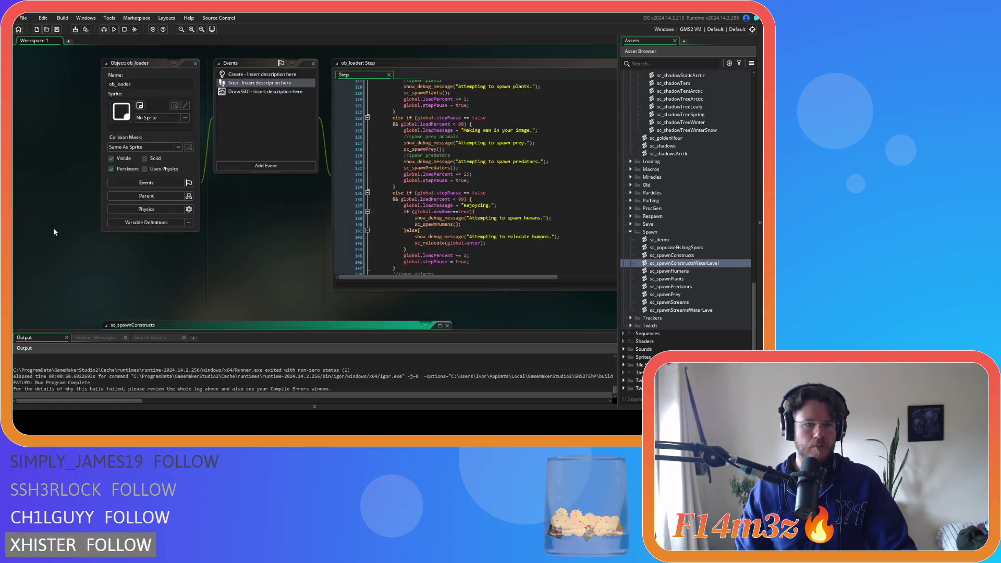
scroll(54, 230, down, 2)
drag(449, 203, 448, 72)
scroll(401, 130, down, 2)
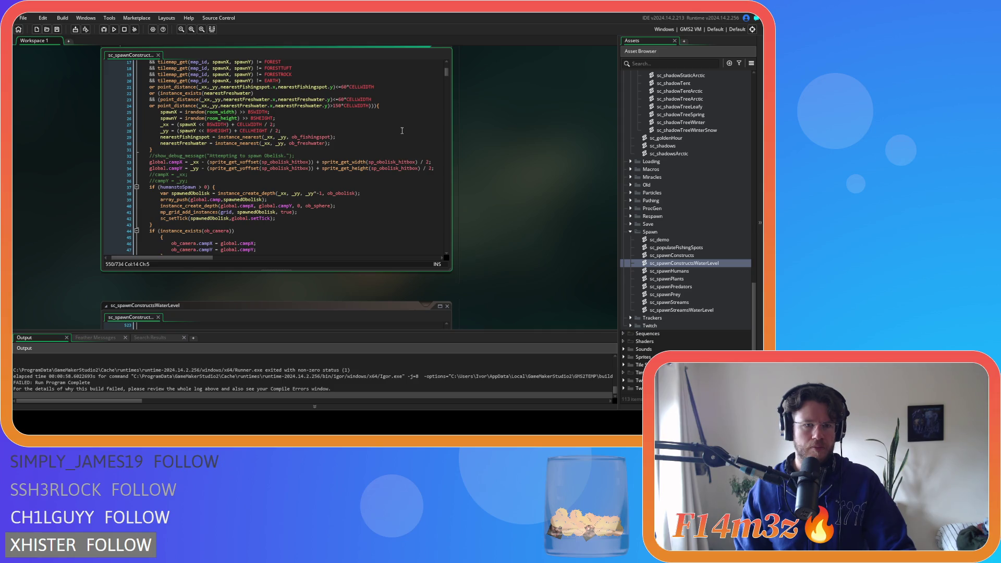
Step: Join the lone brace onto the if (instance_exists(ob_camera)) line and unindent the camera-position lines
scroll(401, 130, down, 1)
scroll(402, 130, down, 4)
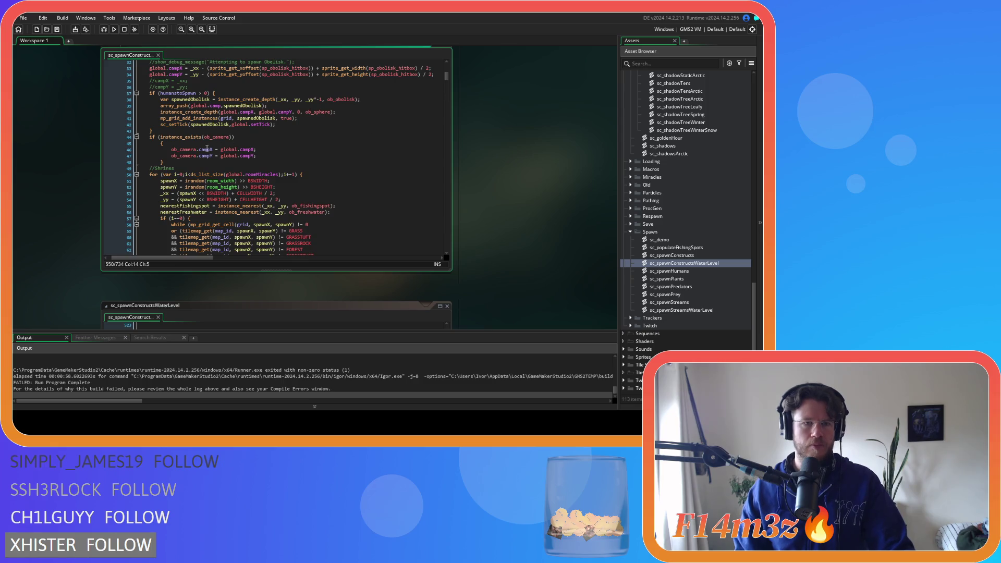
click(237, 136)
key(Delete)
drag(165, 154, 141, 143)
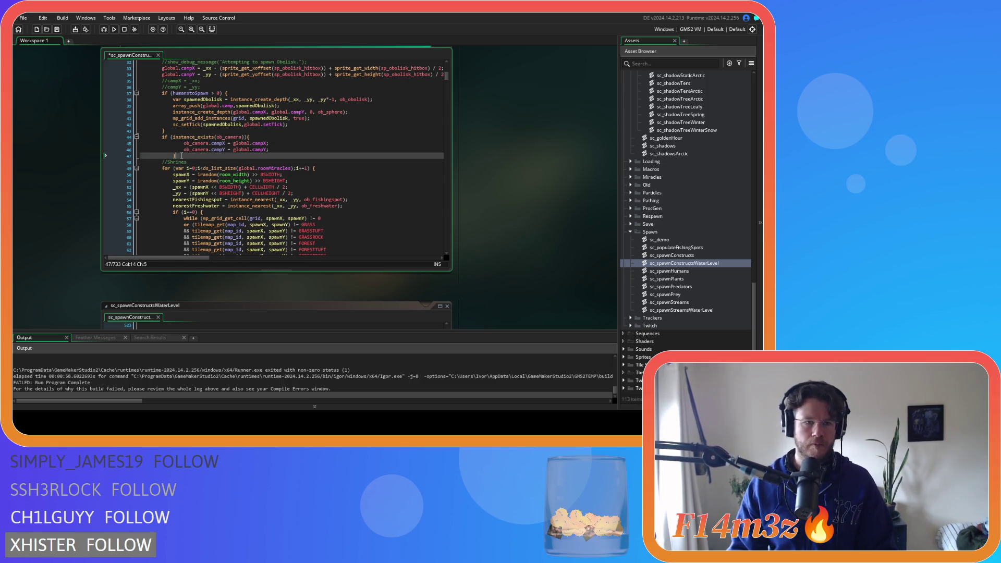
key(shift+Tab)
click(316, 151)
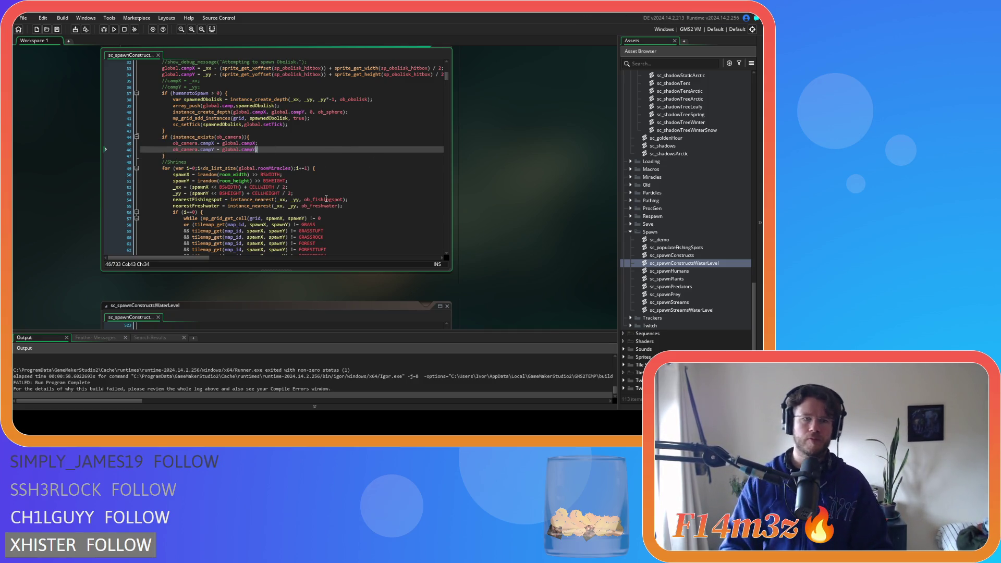
Step: Review the shrine loop's cell rerolls against obelisk, fishing-spot and freshwater distances
scroll(328, 162, up, 3)
mouse_move(334, 157)
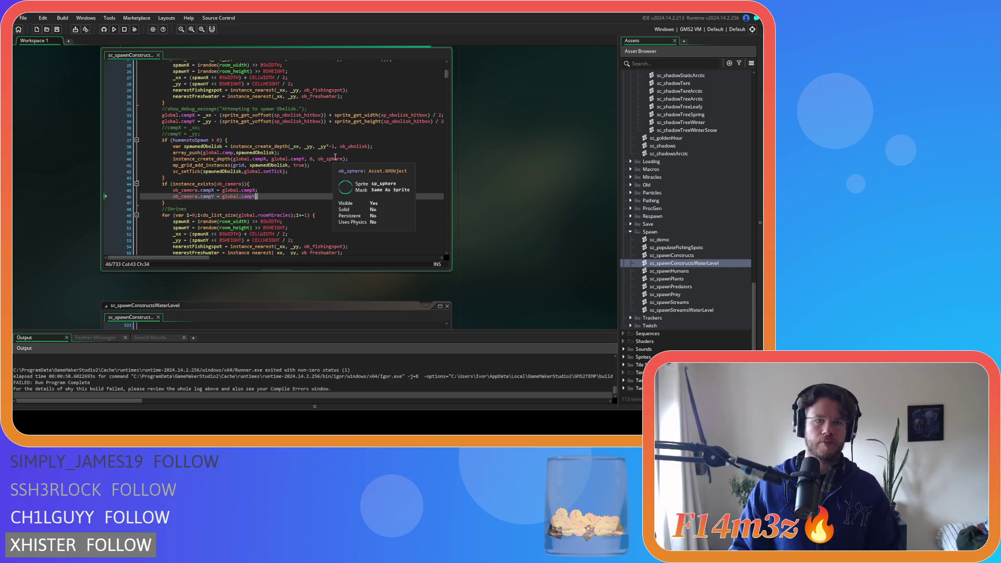
scroll(335, 158, down, 1)
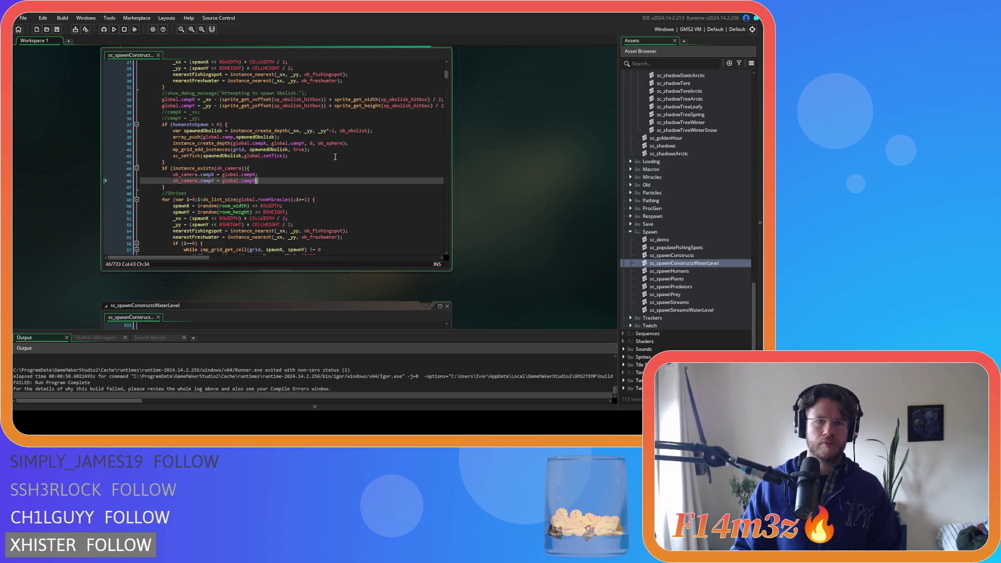
scroll(335, 157, down, 5)
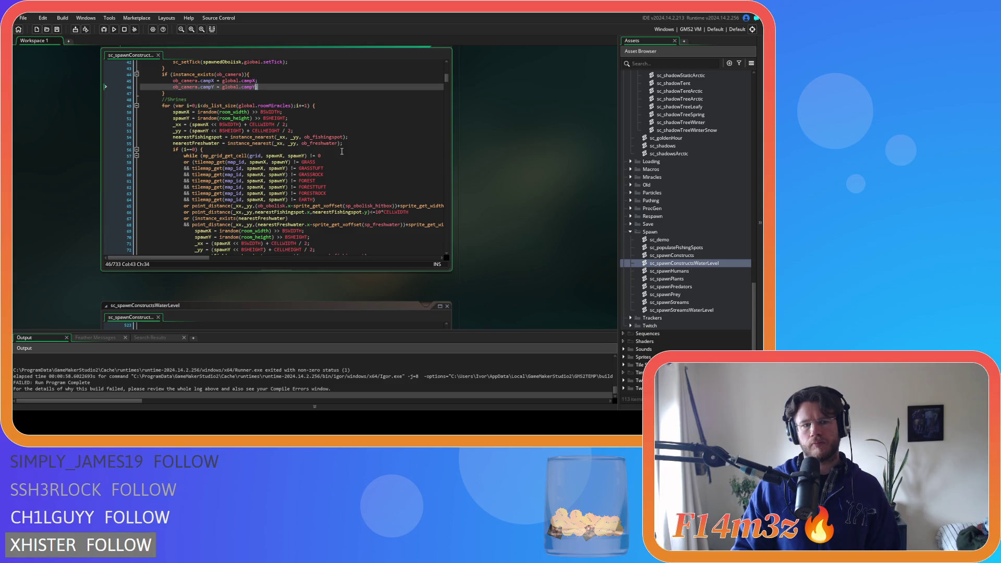
right_click(484, 151)
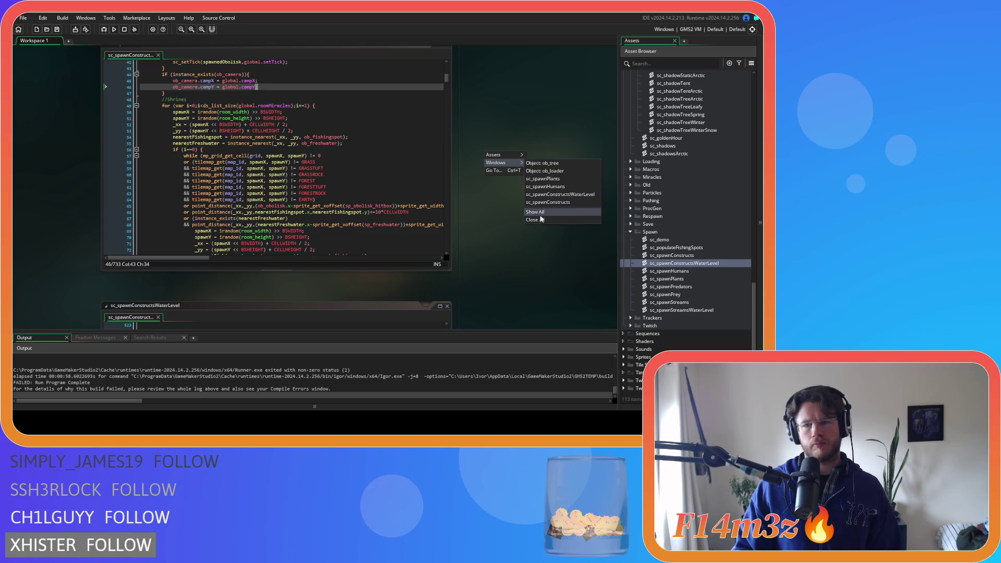
Step: Close all editor windows via Windows > Close All and build and run the game
click(526, 215)
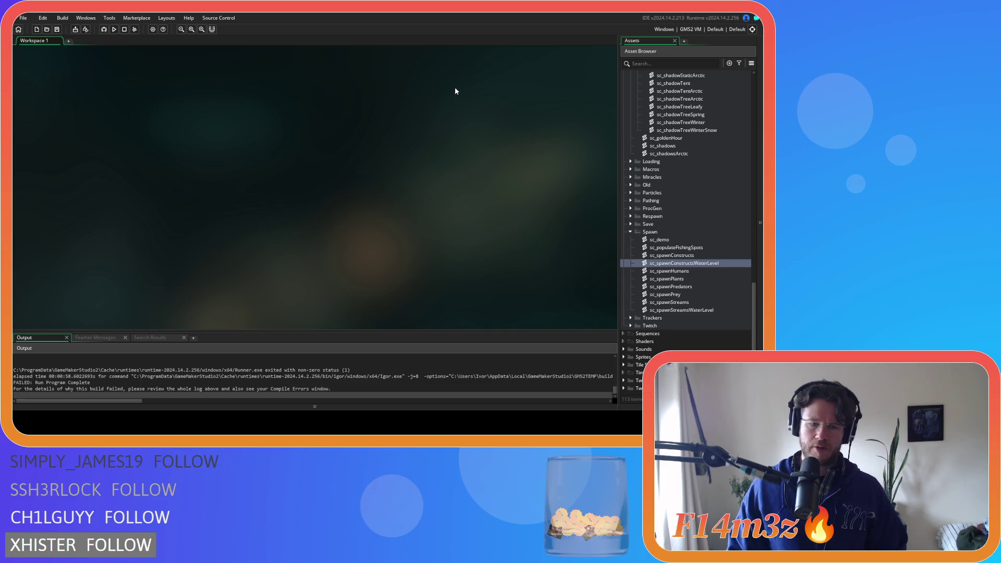
key(F5)
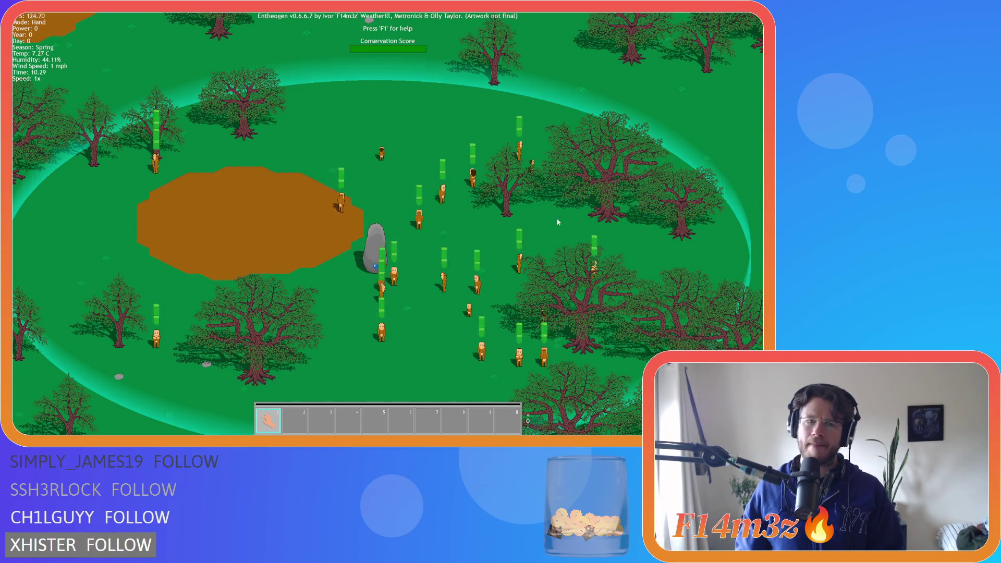
Step: Pan the game camera left, quit the test game, and reopen sc_spawnConstructs
key(Left)
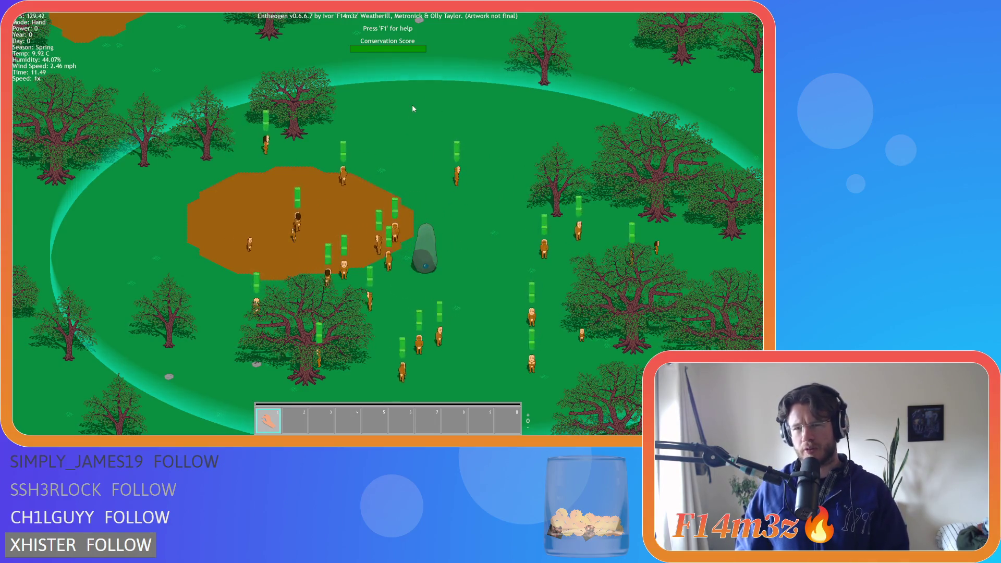
key(Escape)
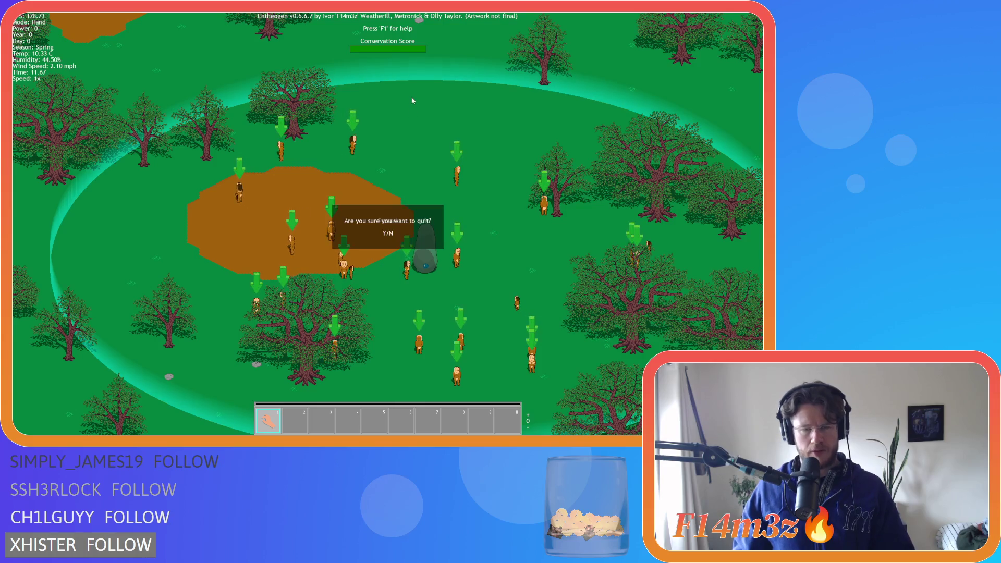
key(Return)
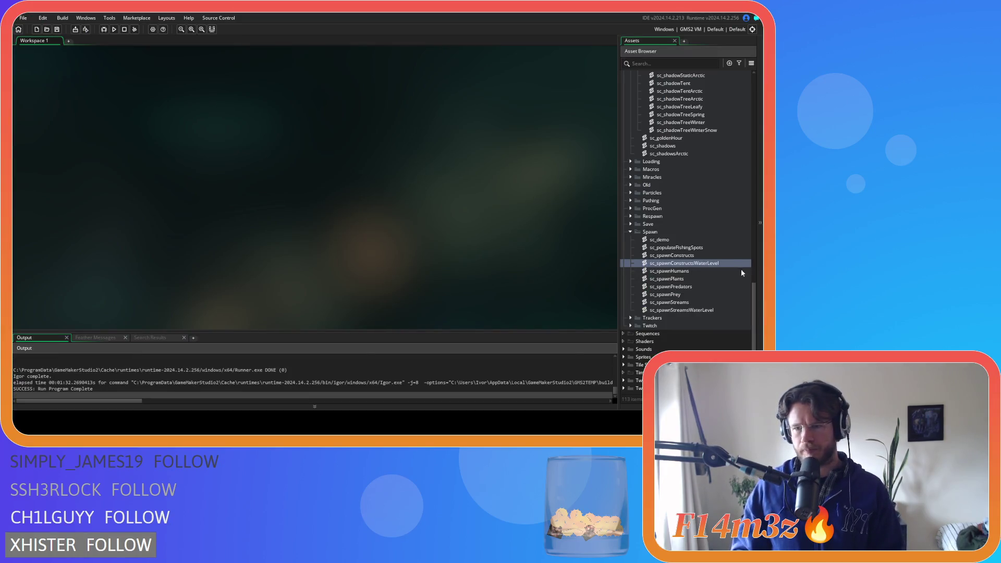
double_click(677, 254)
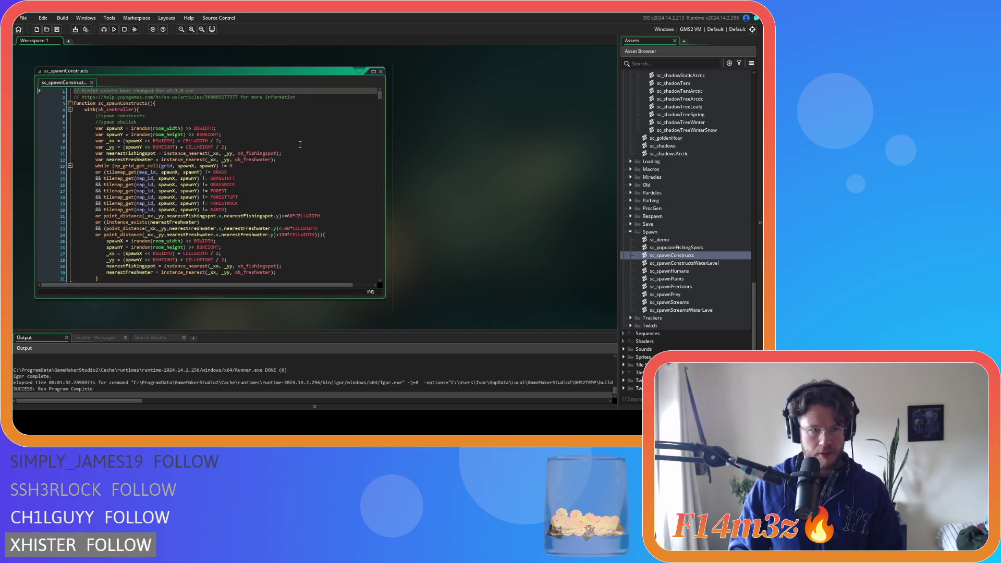
scroll(300, 144, down, 1)
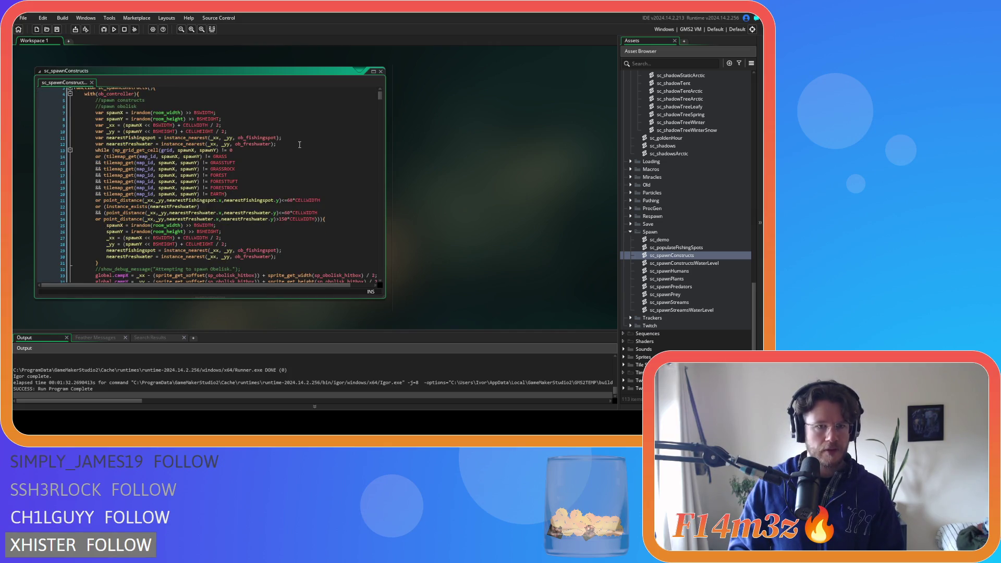
Step: Check the freshwater check on line 23 and line 14, then scroll to the demo cell scan near line 522
click(245, 200)
click(229, 219)
click(224, 213)
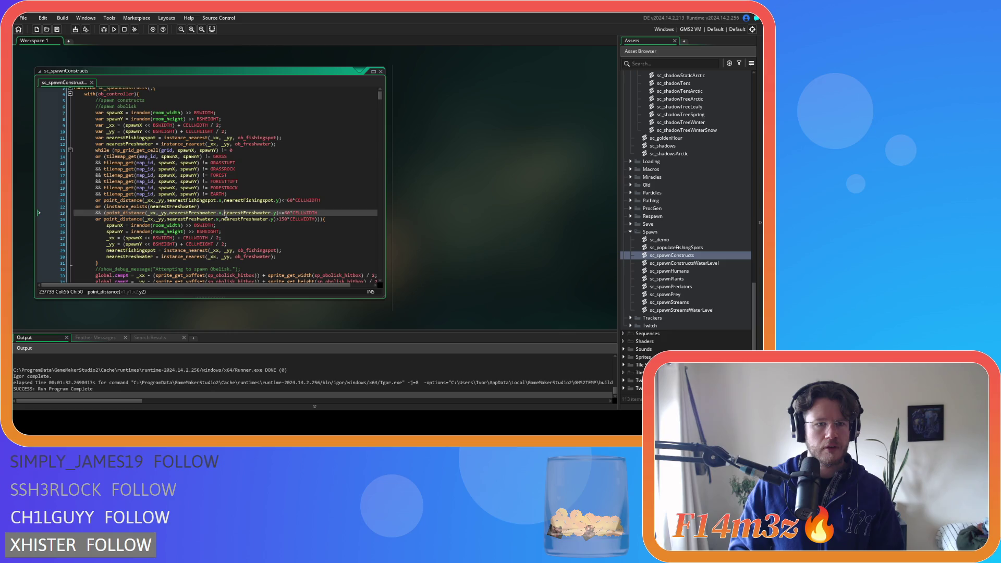
click(230, 156)
scroll(312, 156, down, 5)
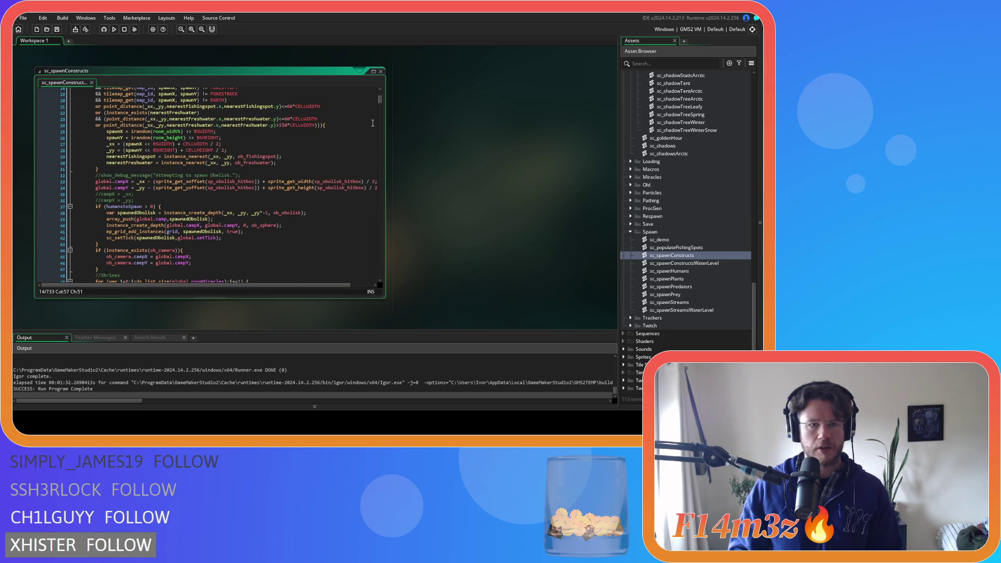
drag(381, 101, 365, 205)
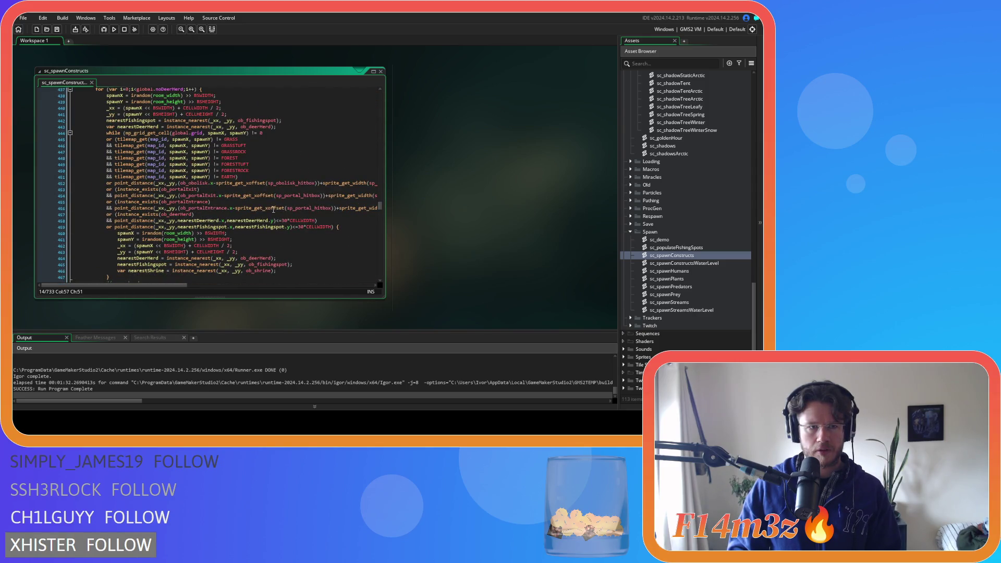
mouse_move(289, 227)
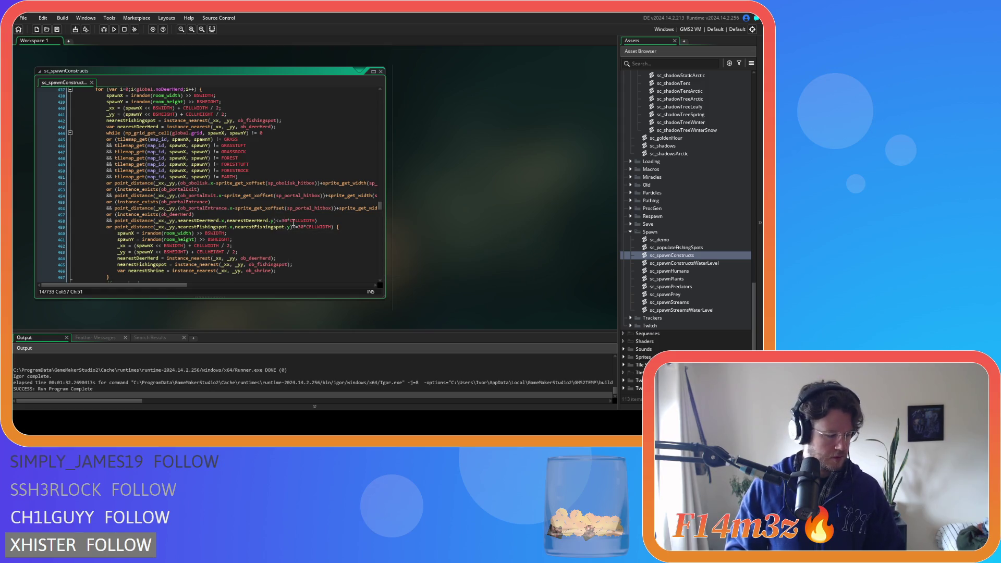
scroll(294, 204, up, 2)
scroll(294, 203, down, 20)
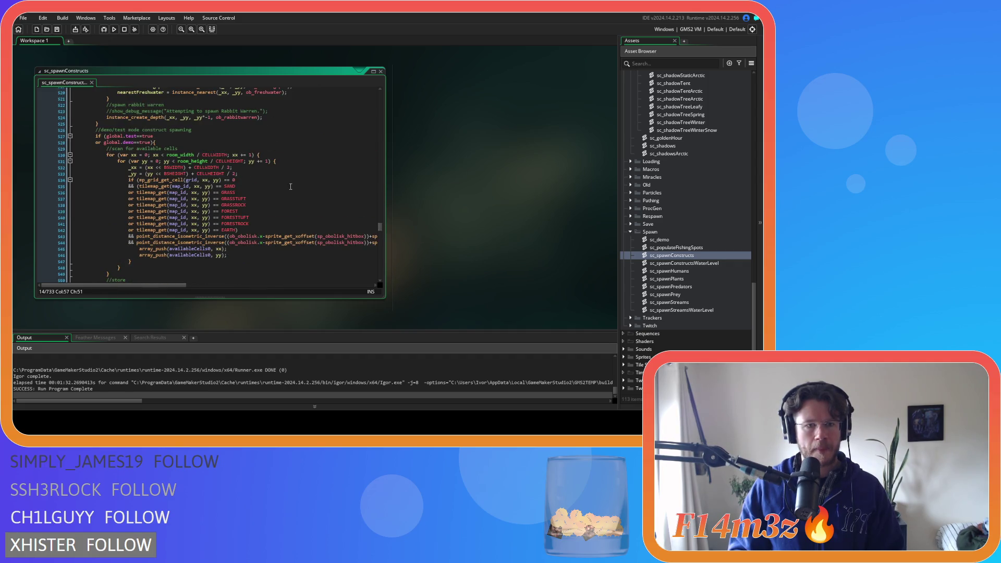
Step: Step through the grid-cell and tile type checks from line 534 down to the EARTH line 542
click(287, 214)
click(287, 186)
click(289, 166)
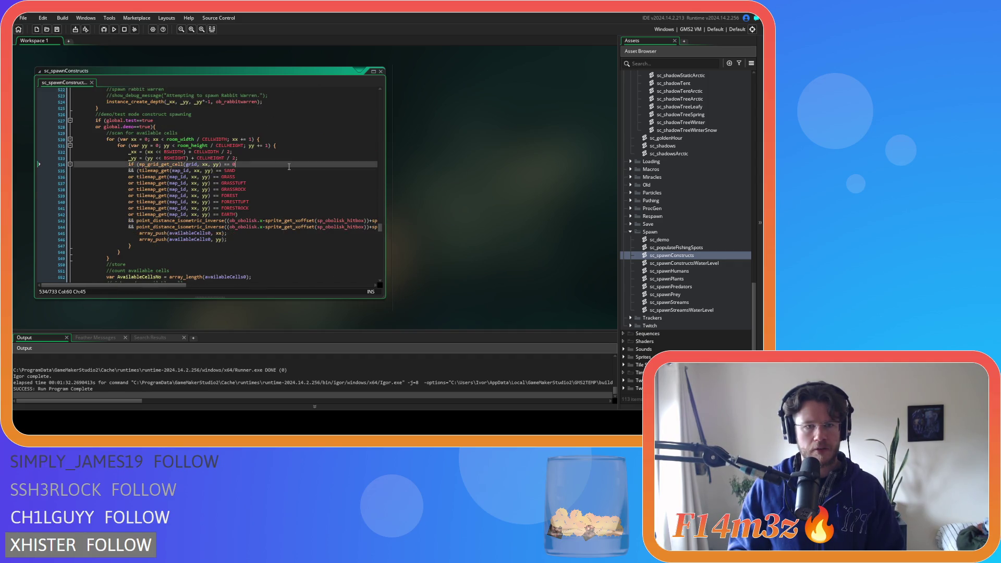
click(283, 177)
click(280, 189)
click(274, 202)
click(272, 209)
click(268, 214)
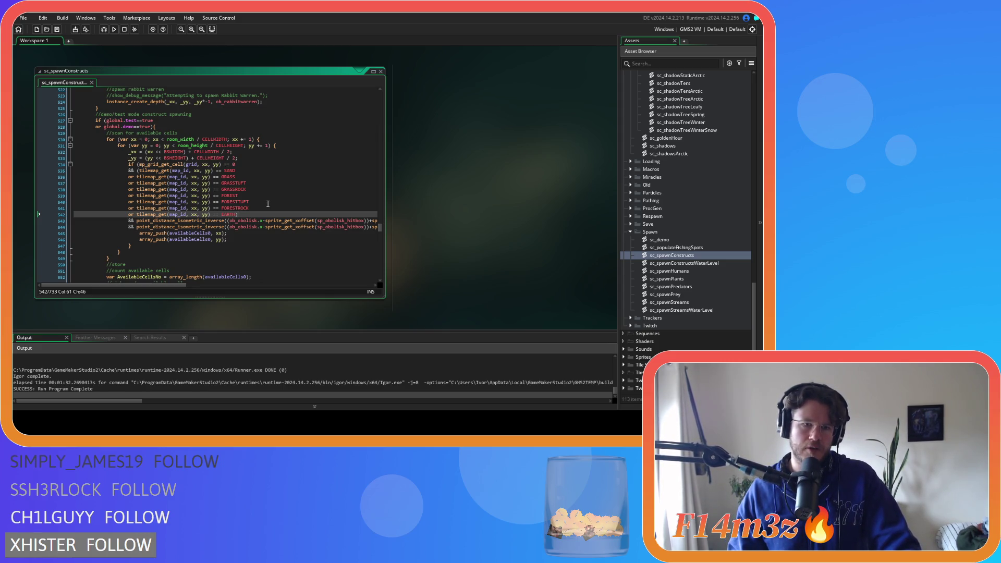
Step: Scroll across and around the tile-check lines to read their full code
drag(182, 286, 374, 296)
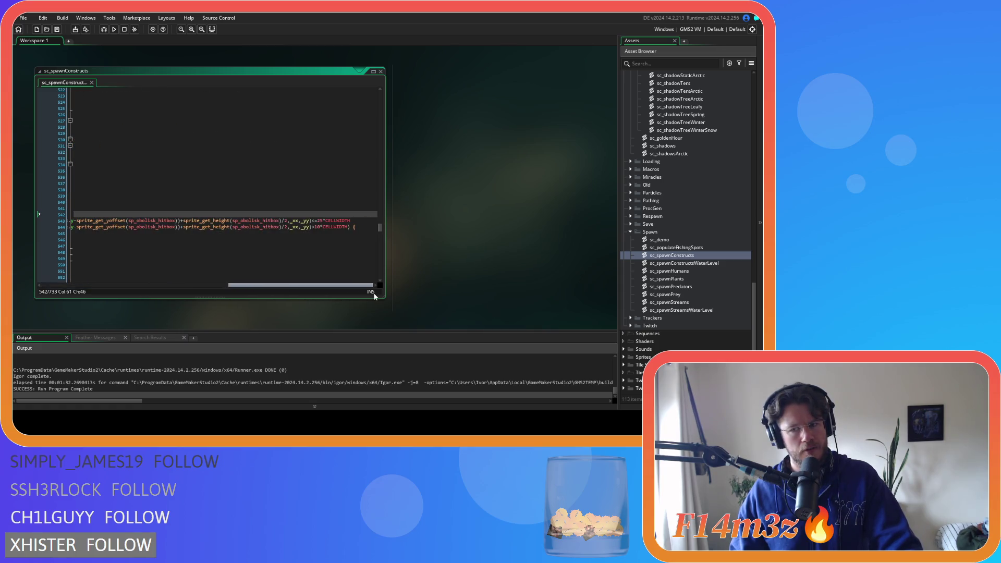
drag(374, 296, 161, 292)
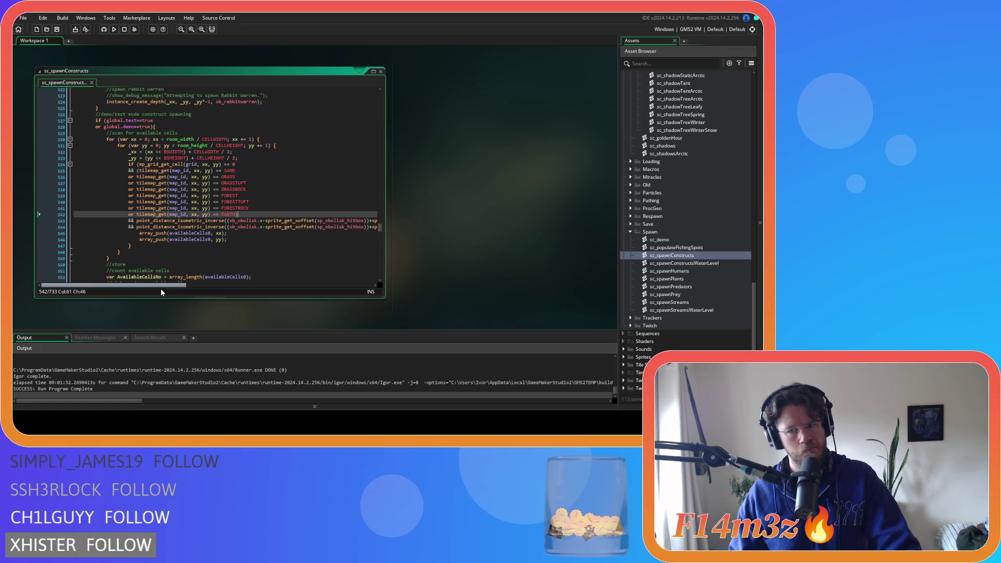
scroll(170, 262, down, 5)
scroll(169, 262, up, 5)
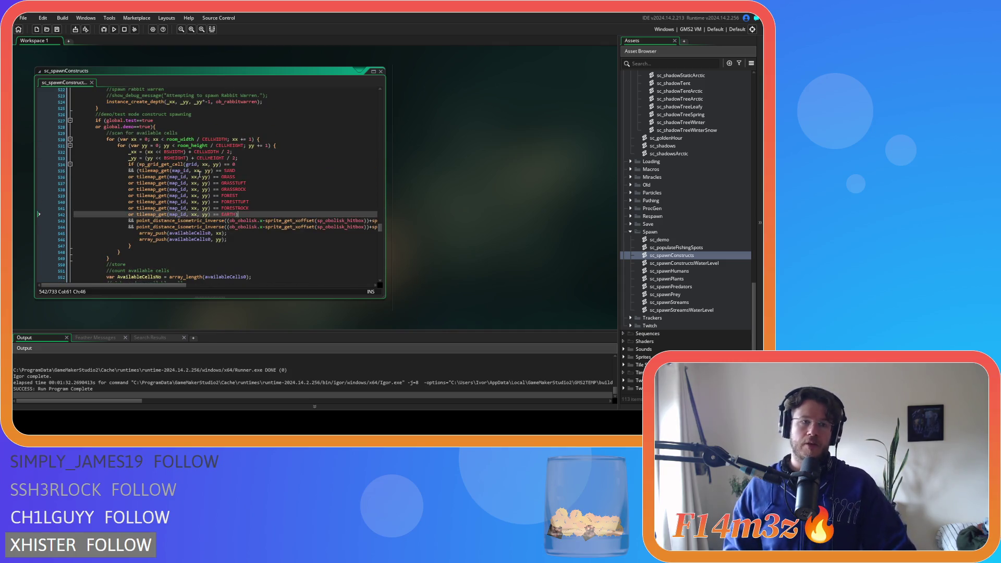
Step: Check the demo-mode condition on line 528 and select the construct-spawning block from line 527
mouse_move(207, 158)
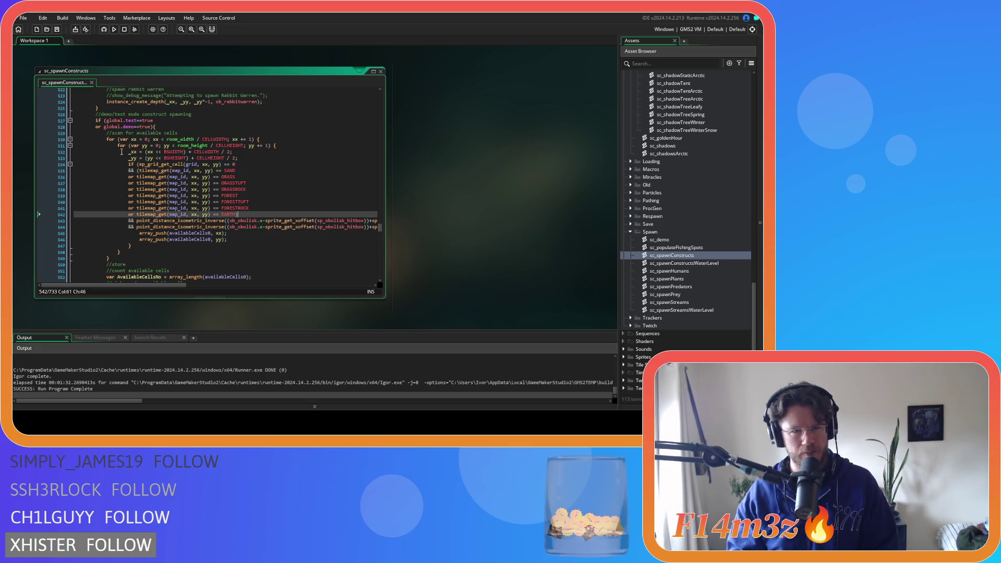
click(152, 127)
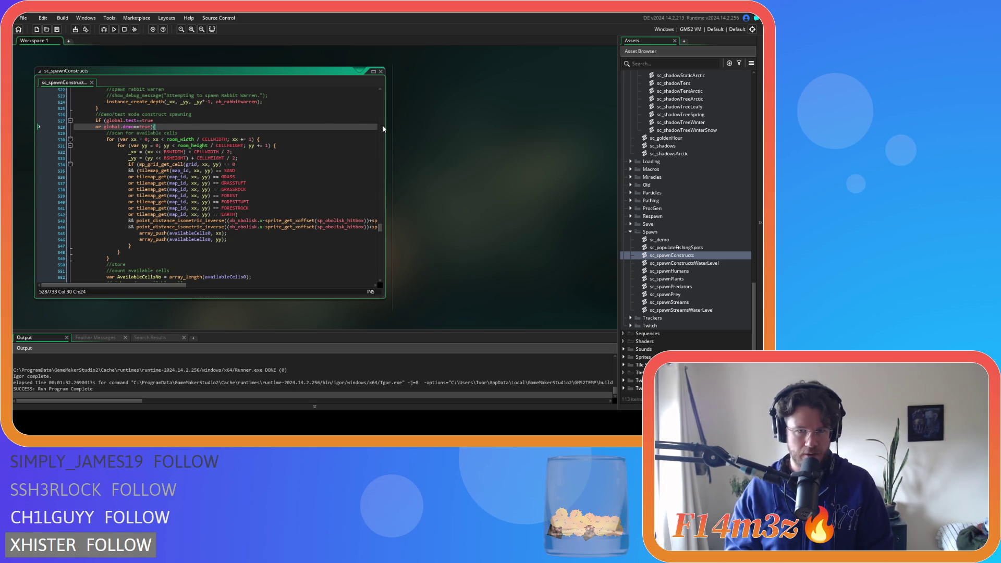
drag(380, 226, 384, 277)
scroll(109, 250, up, 20)
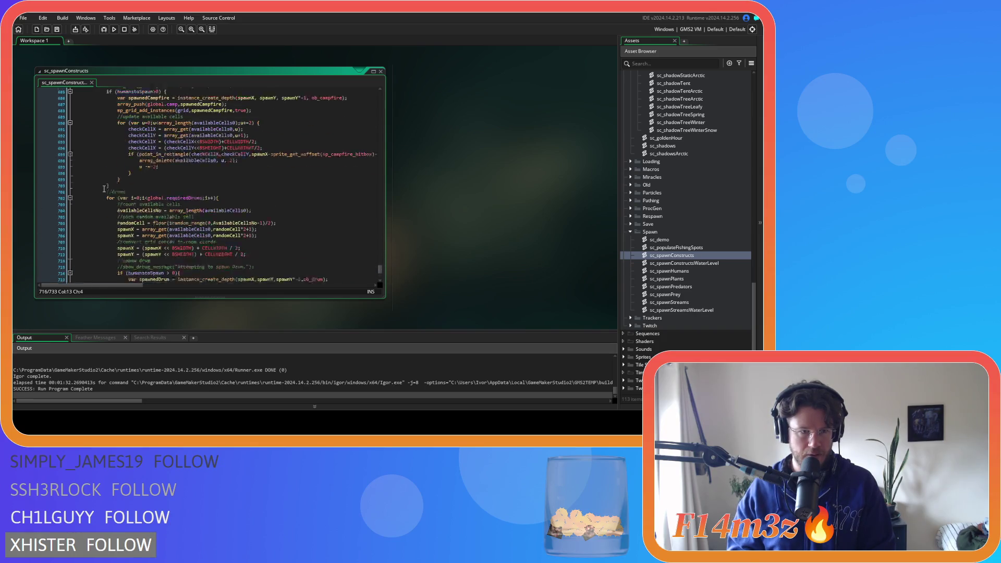
scroll(107, 192, up, 20)
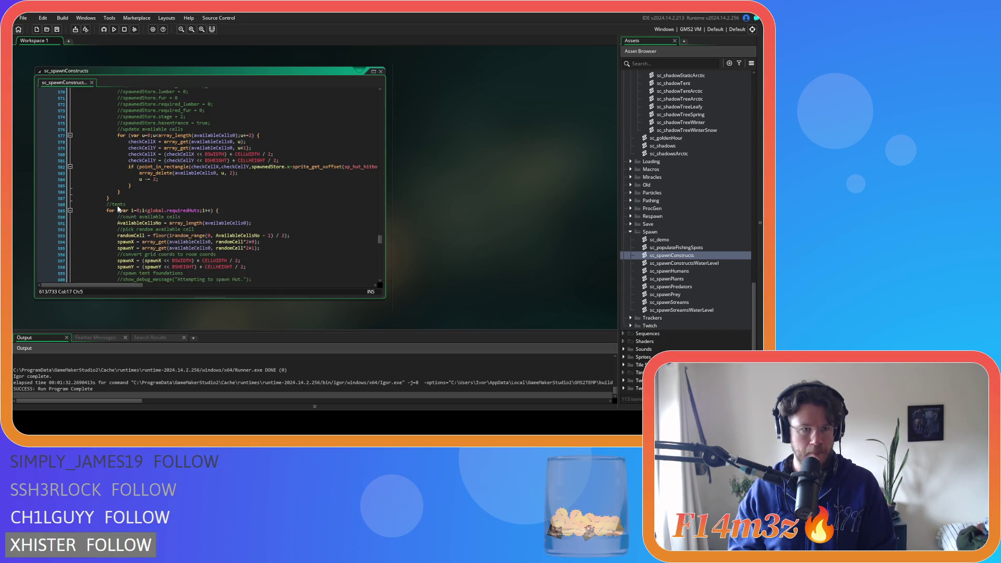
scroll(106, 227, up, 10)
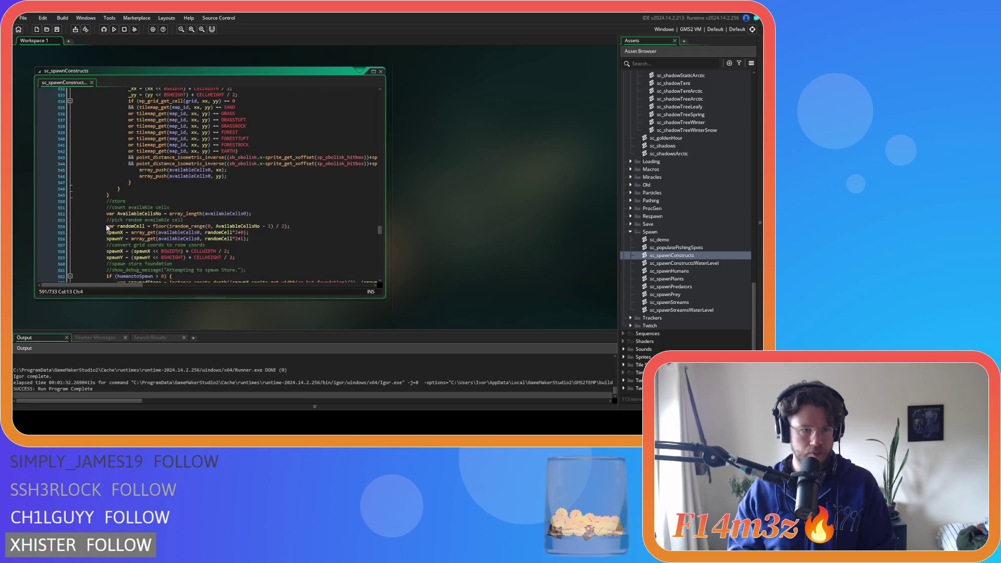
shift+click(94, 182)
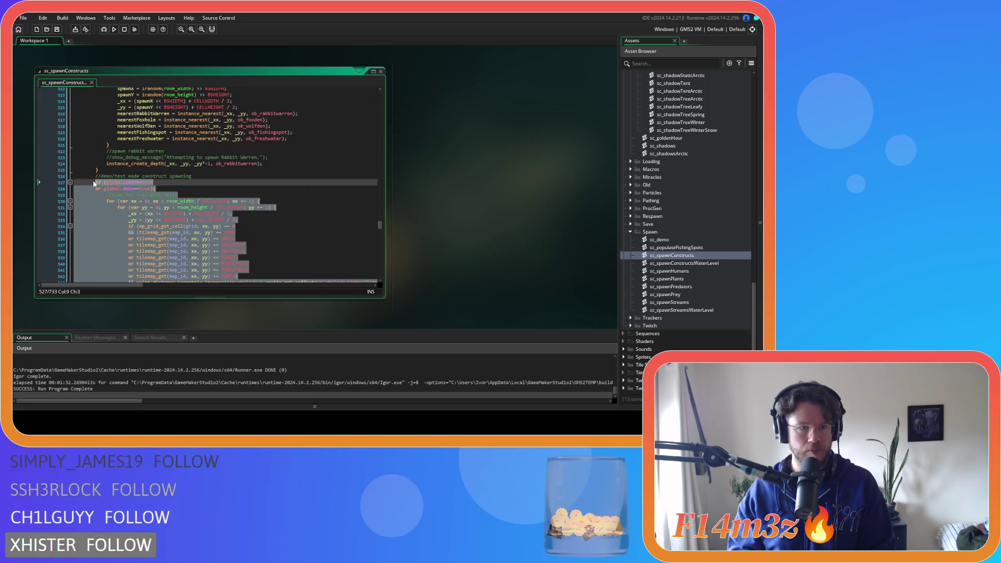
Step: Comment out the construct-spawning block, test-run the game, uncomment it, and open sc_spawnPlants
key(ctrl+k)
key(F5)
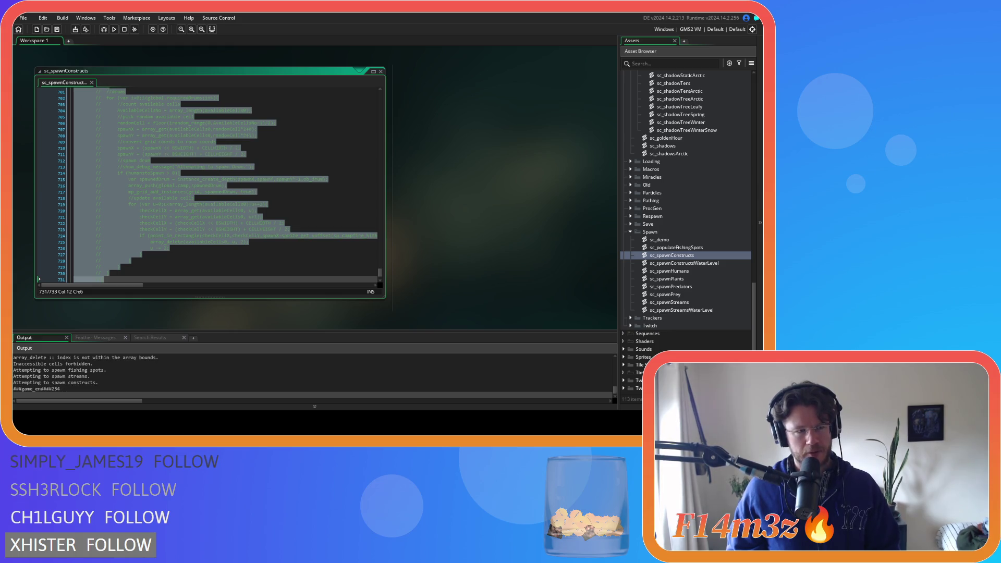
key(ctrl+shift+k)
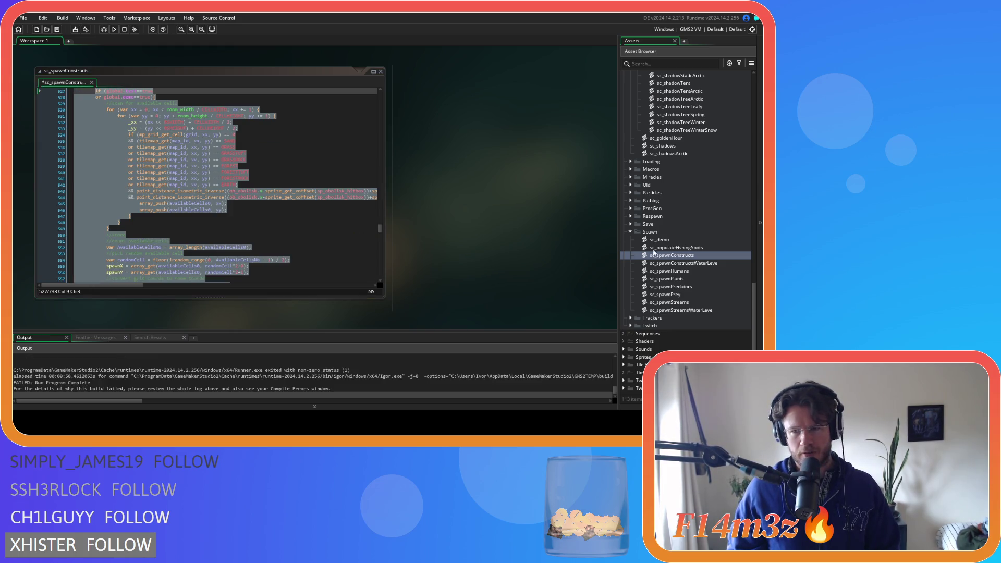
double_click(688, 279)
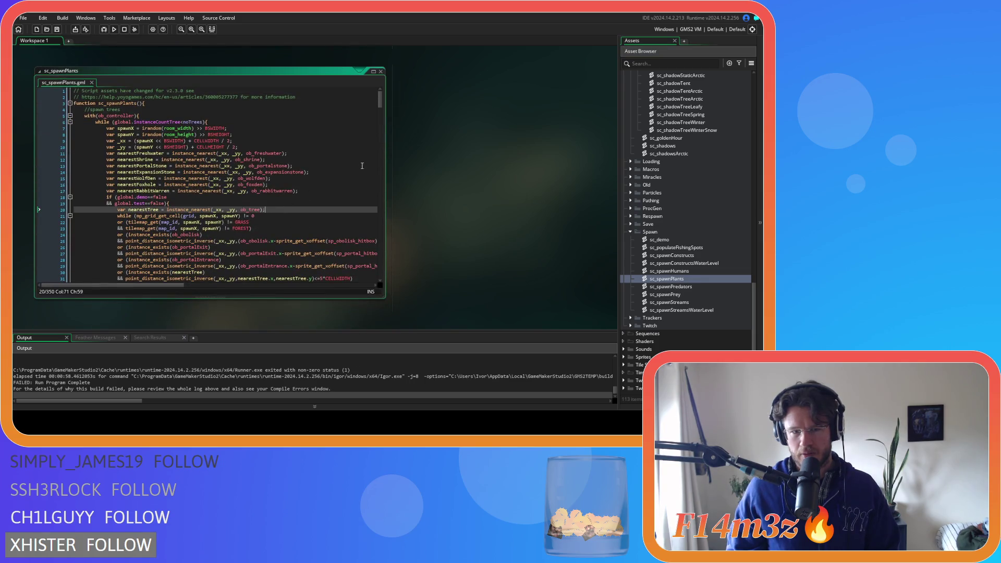
Step: Scroll through sc_spawnPlants to read its point_distance_isometric_inverse checks
drag(378, 104, 379, 138)
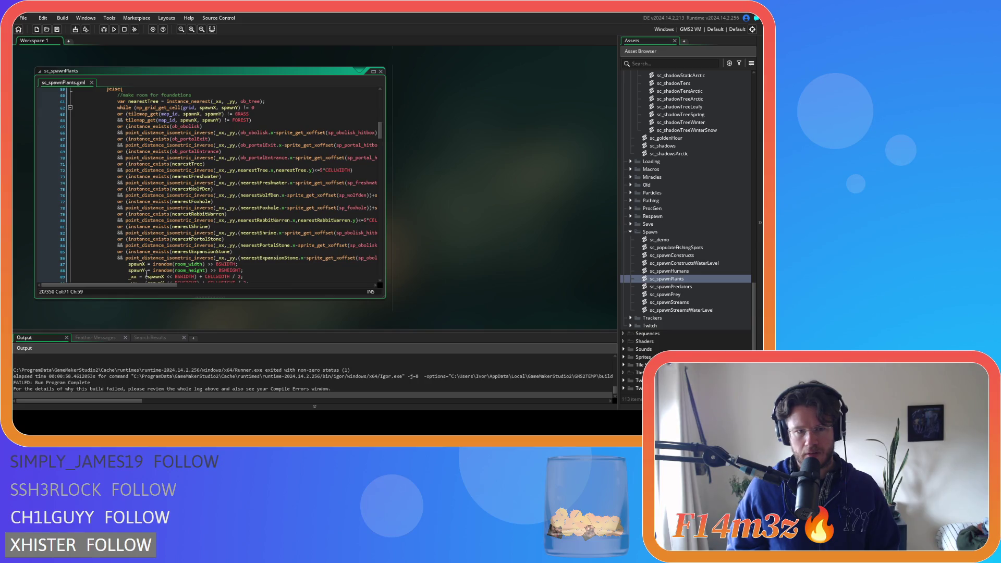
mouse_move(113, 286)
mouse_down()
mouse_move(315, 283)
mouse_move(124, 290)
mouse_move(311, 264)
mouse_move(121, 270)
mouse_move(326, 259)
mouse_up()
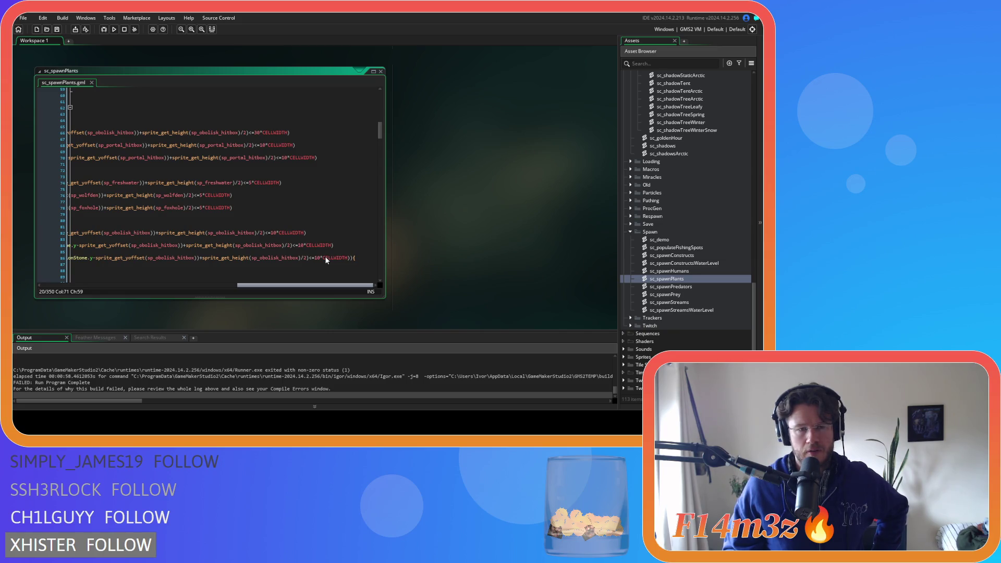
drag(326, 259, 134, 258)
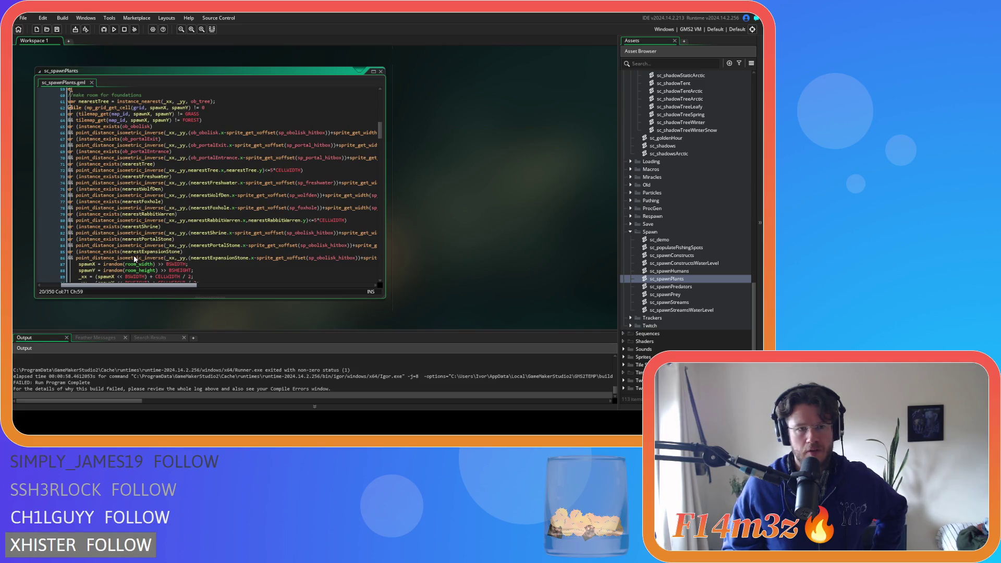
scroll(133, 255, right, 1)
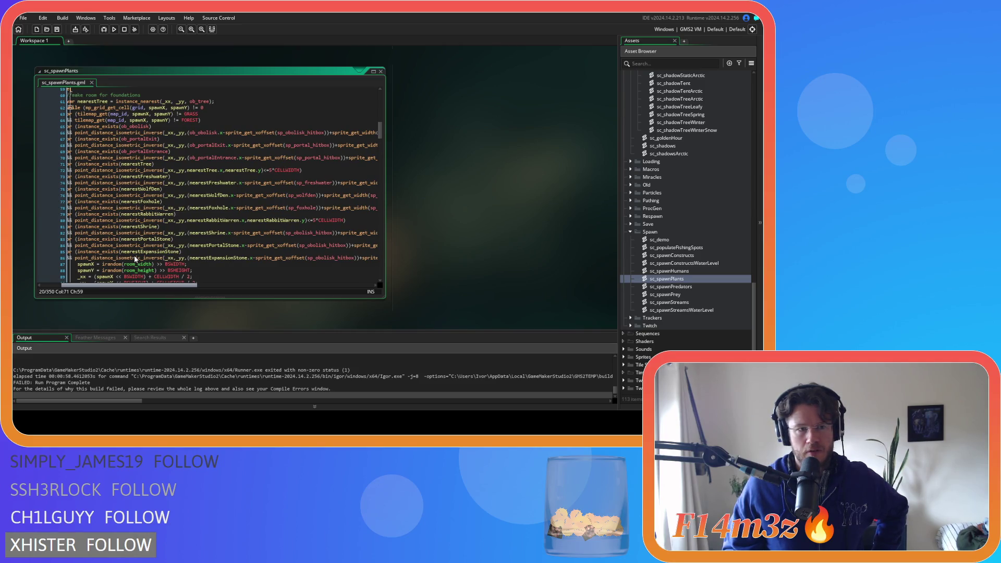
mouse_move(133, 256)
mouse_down()
mouse_move(168, 255)
mouse_move(121, 265)
mouse_up()
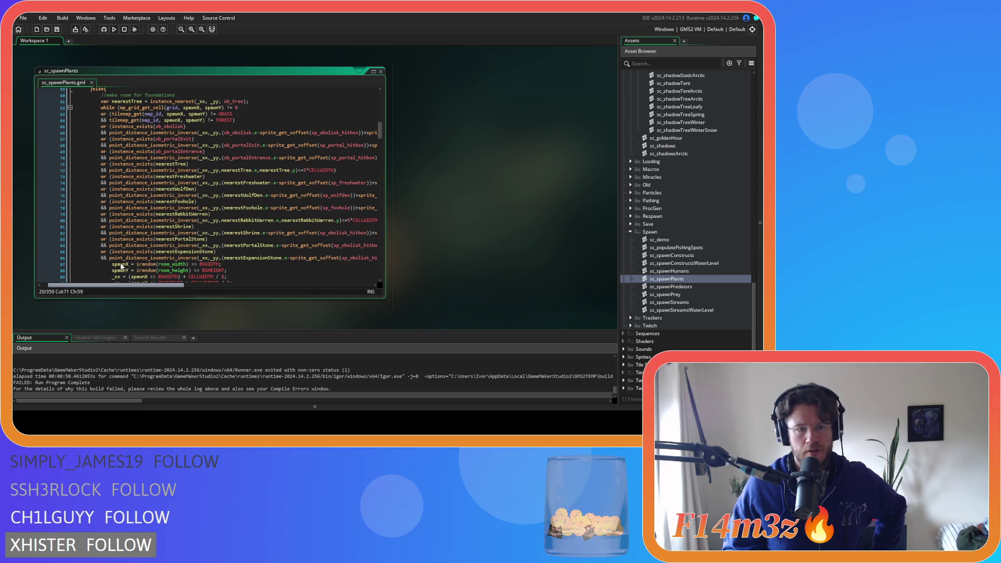
Step: Inspect the foxhole distance check on line 78, then scroll back up to the tree-spawning loop
click(239, 207)
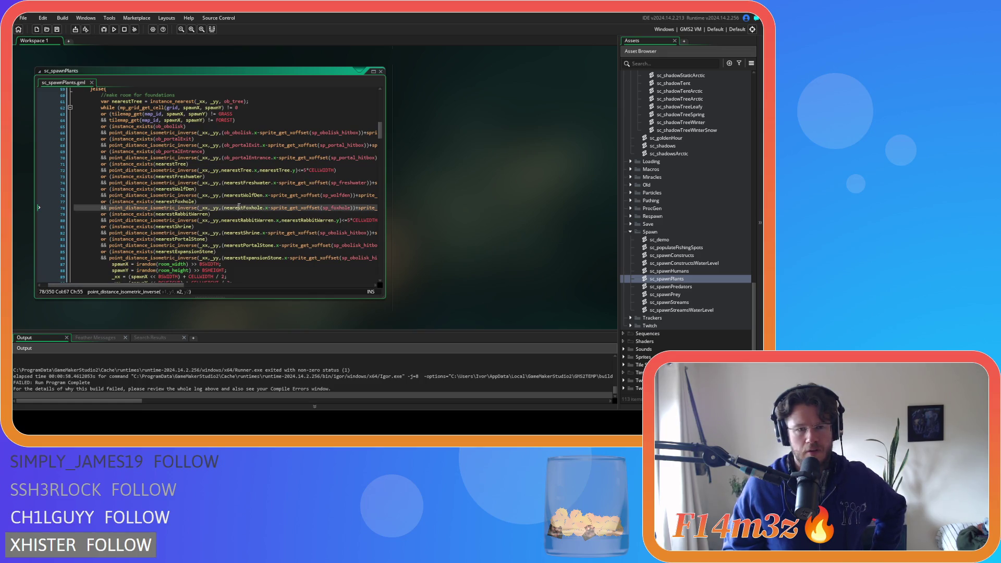
drag(153, 284, 334, 280)
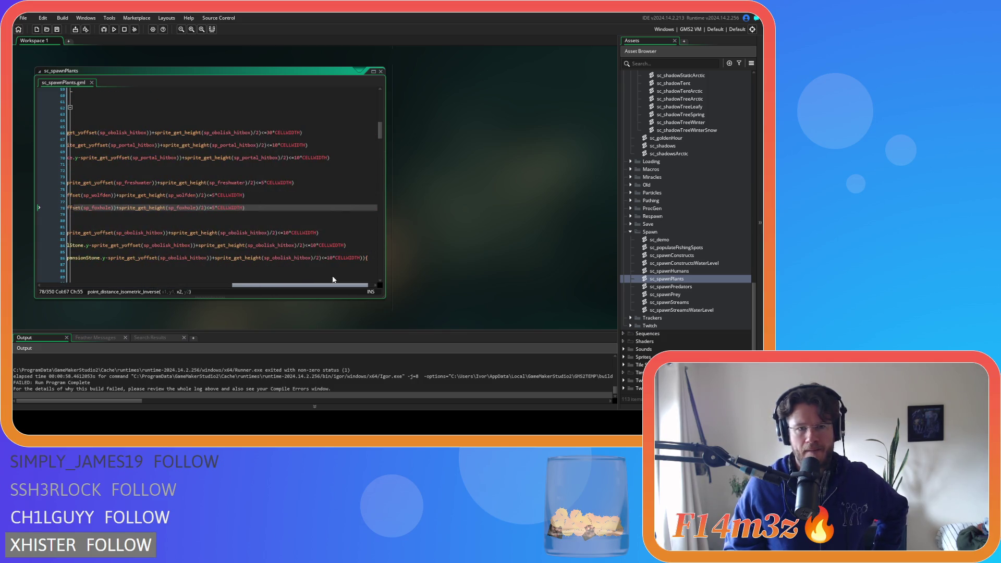
drag(334, 280, 130, 281)
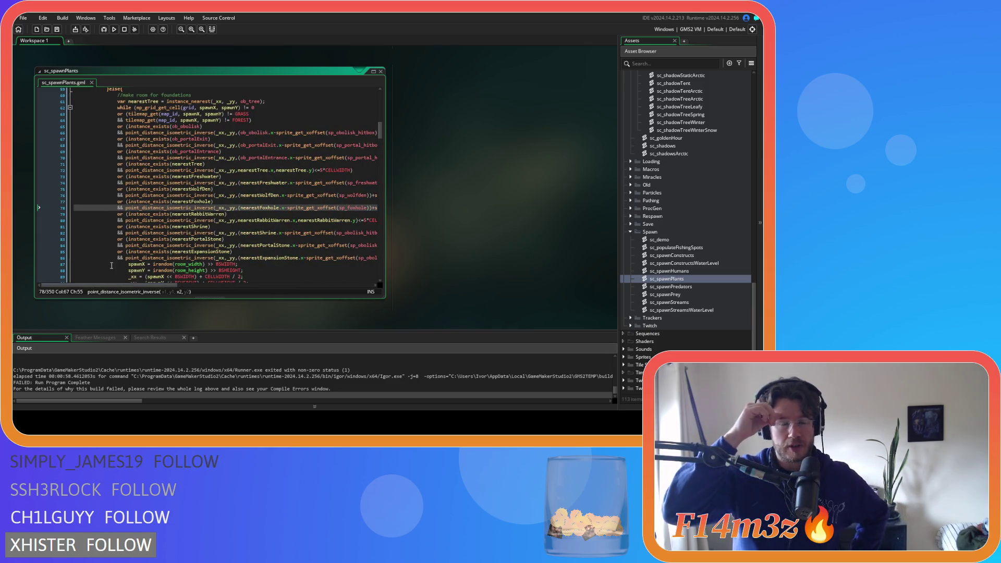
scroll(176, 219, up, 9)
scroll(176, 219, up, 5)
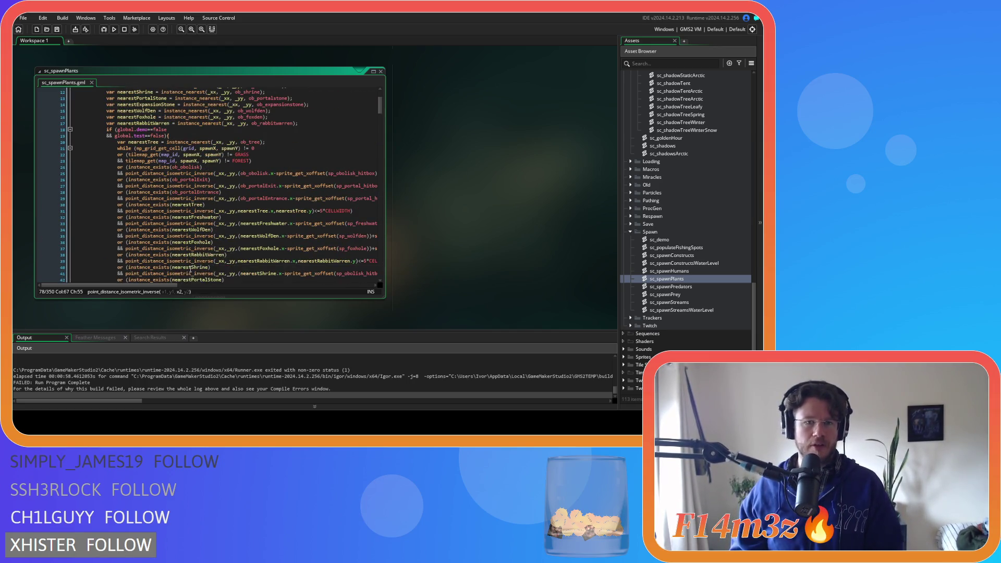
scroll(201, 251, up, 4)
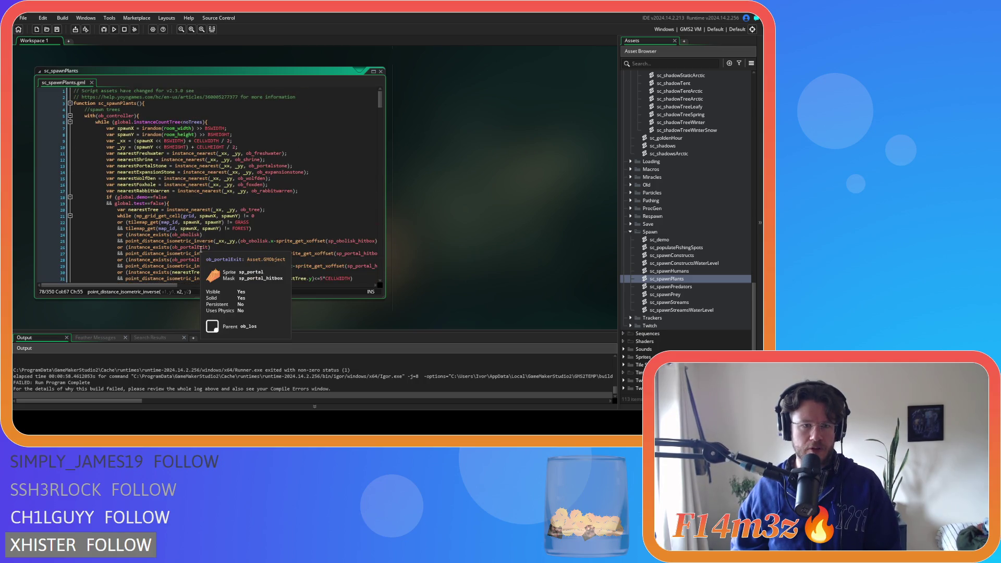
scroll(203, 249, down, 3)
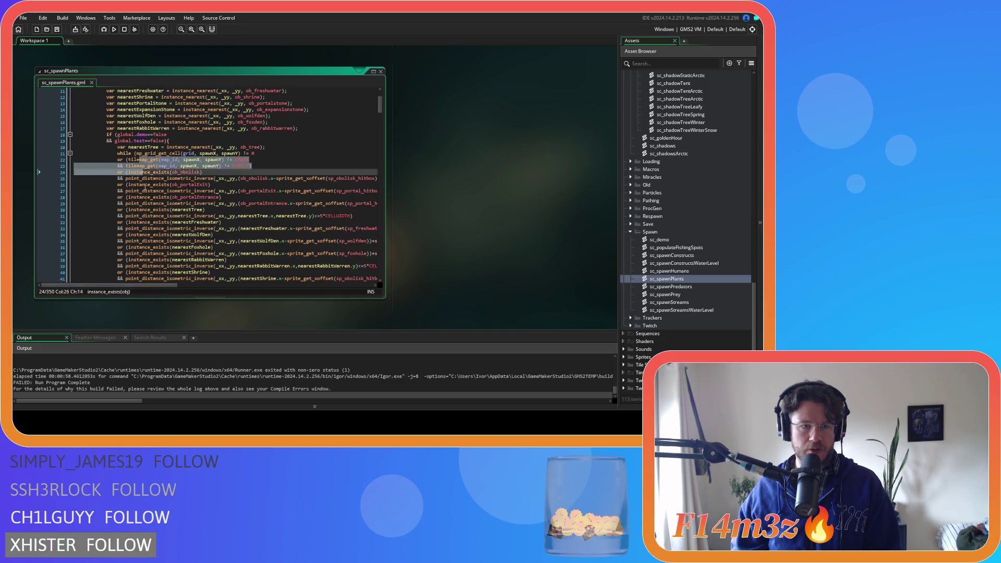
Step: Inspect the isometric distance calls on line 25 and the freshwater check on line 33
mouse_move(126, 179)
mouse_down()
mouse_move(211, 183)
mouse_move(187, 180)
mouse_move(172, 240)
mouse_move(165, 179)
mouse_up()
click(152, 228)
drag(155, 286, 334, 286)
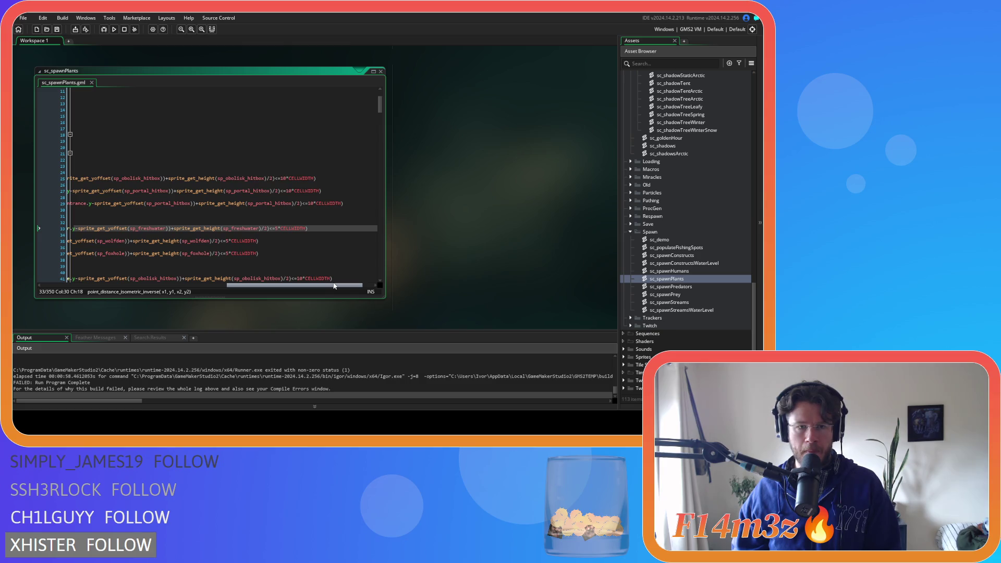
drag(334, 285, 339, 286)
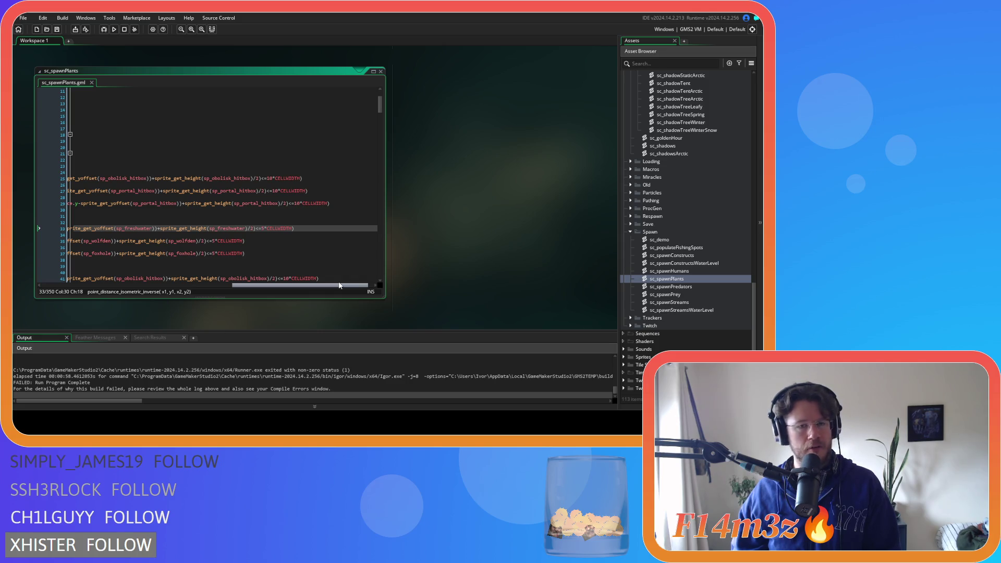
mouse_move(339, 286)
mouse_down()
mouse_move(152, 284)
mouse_move(162, 270)
mouse_move(134, 268)
mouse_up()
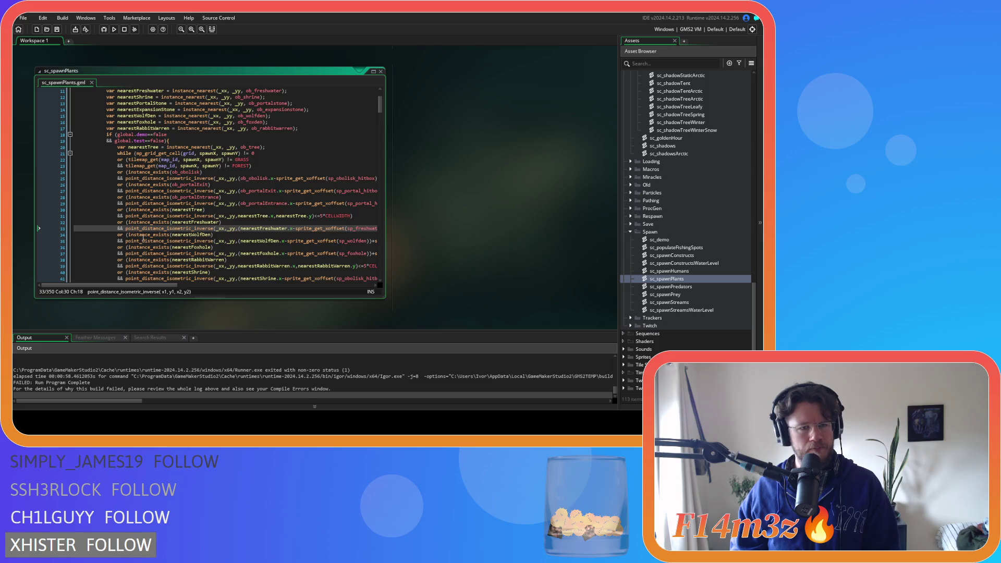
scroll(138, 250, down, 10)
scroll(142, 237, down, 3)
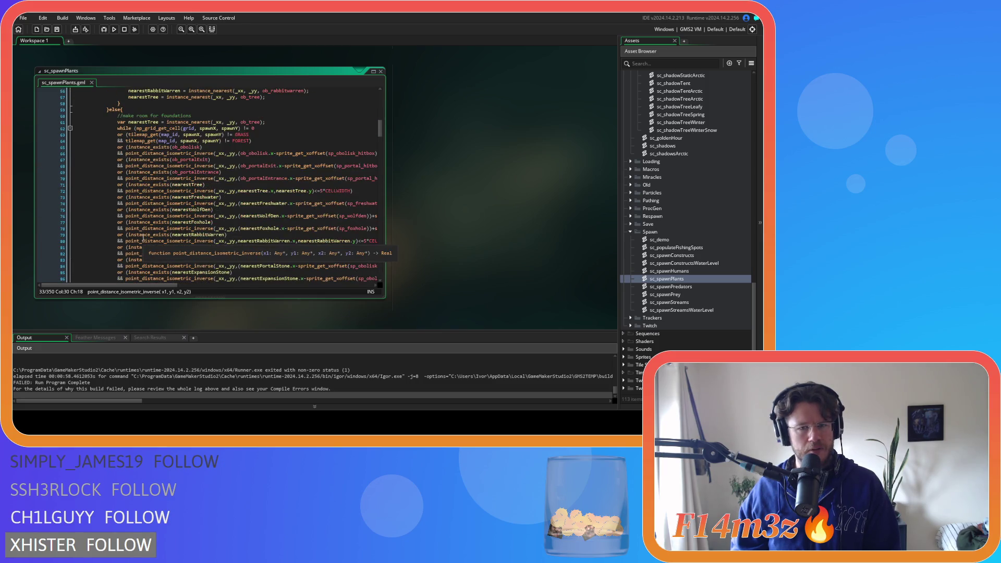
scroll(142, 238, down, 8)
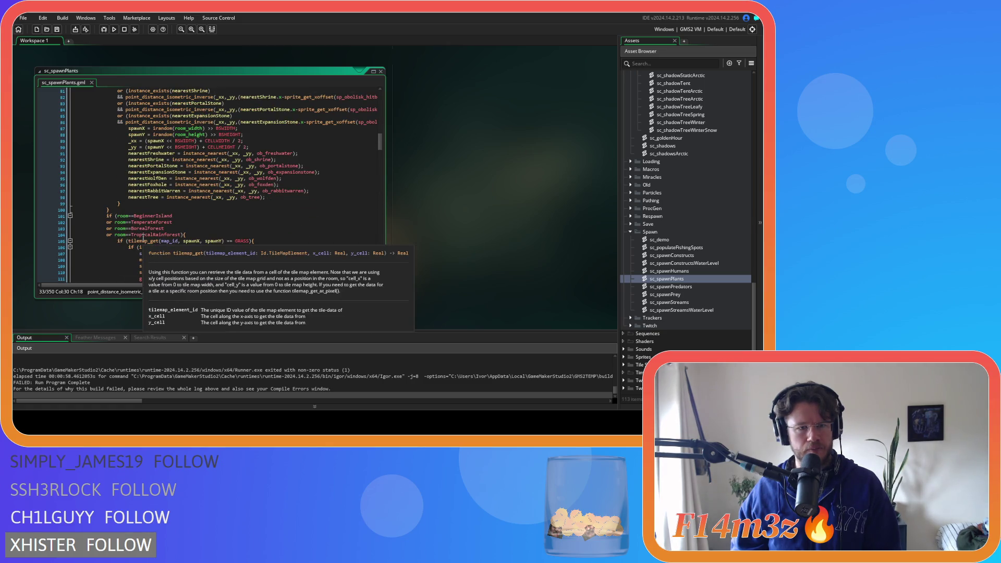
scroll(211, 244, up, 8)
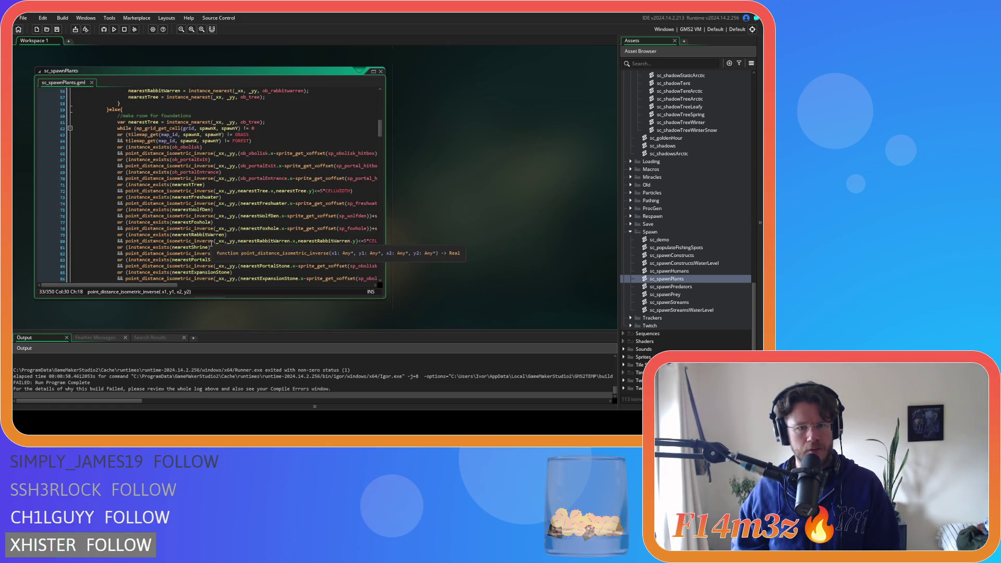
Step: Delete 'isometric_inverse' from the line 66 obelisk check so it uses point_distance, then rebuild
drag(153, 285, 362, 288)
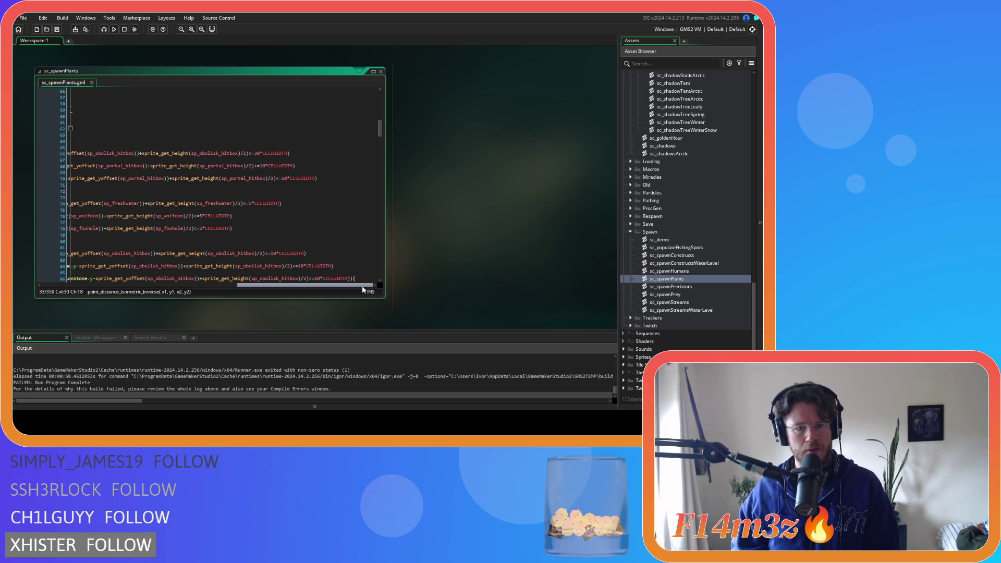
drag(363, 290, 137, 282)
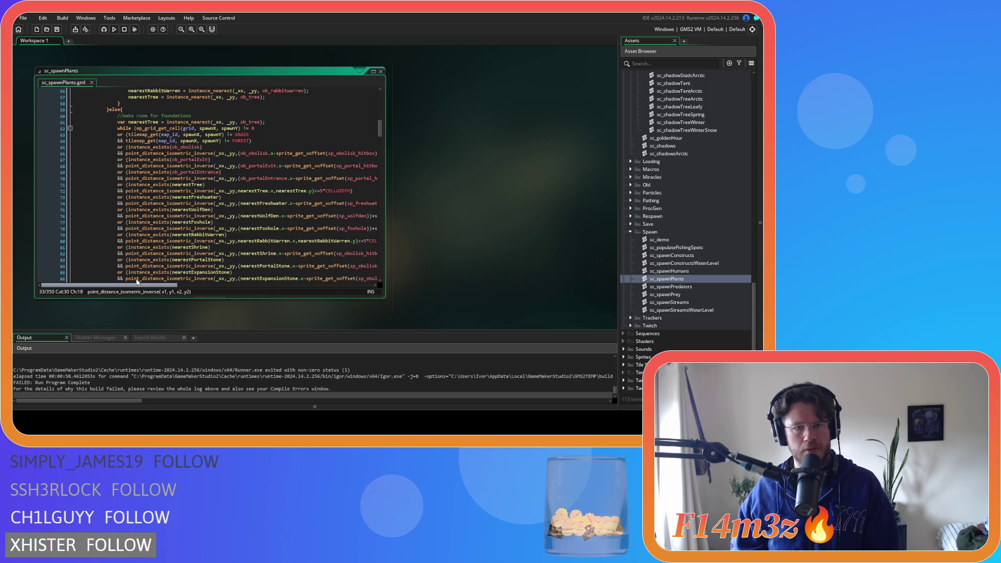
drag(139, 285, 352, 278)
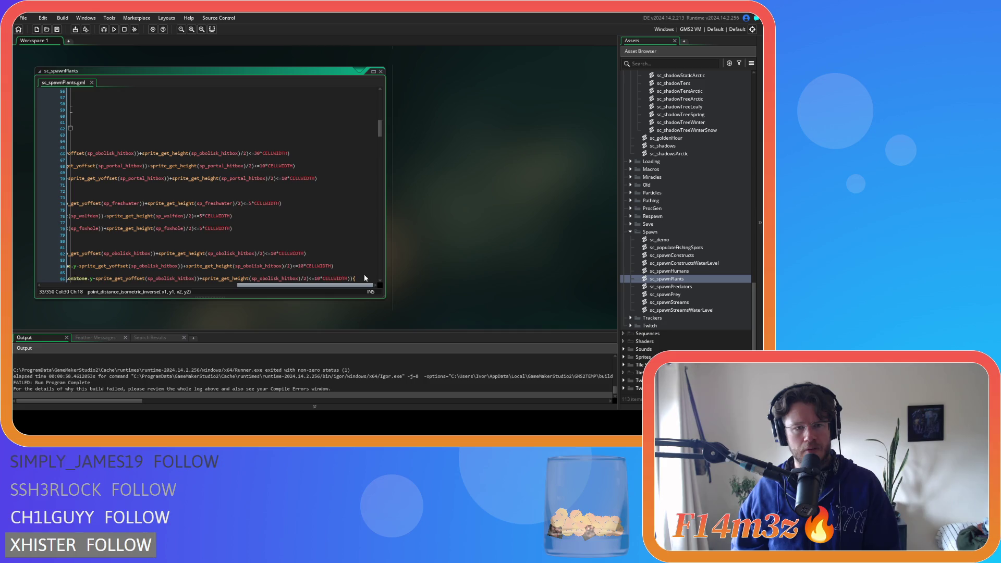
drag(364, 278, 160, 269)
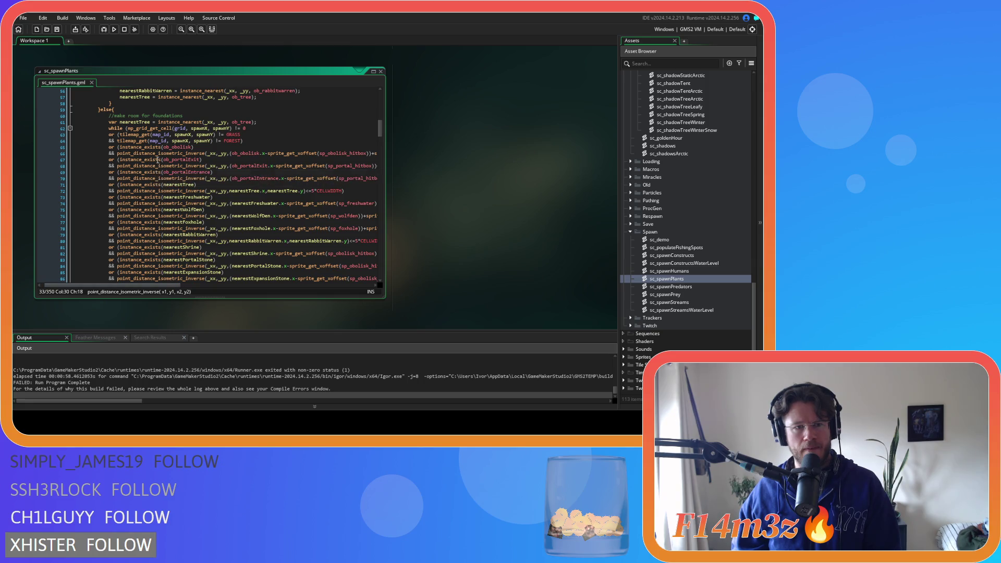
drag(156, 153, 207, 153)
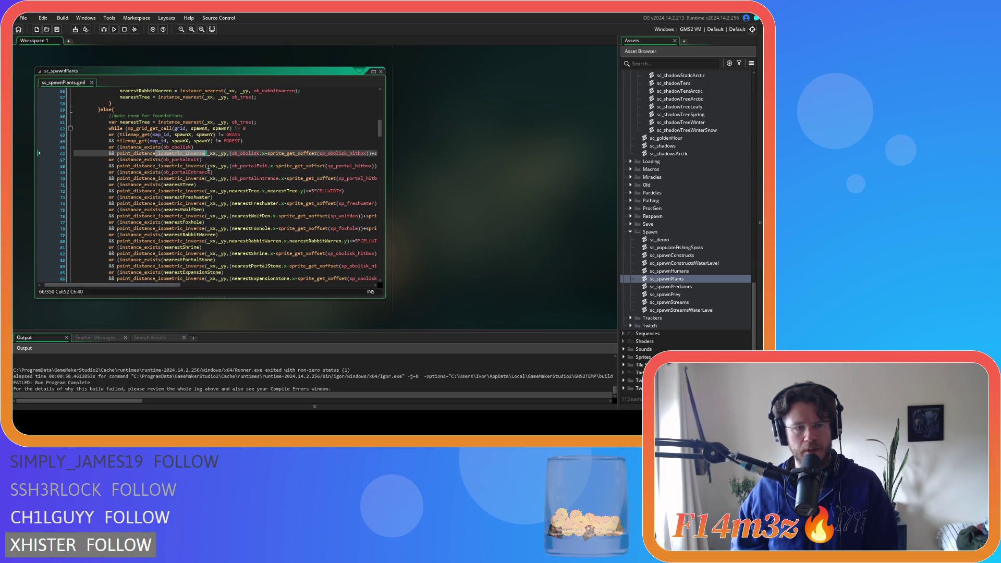
key(BackSpace)
key(F5)
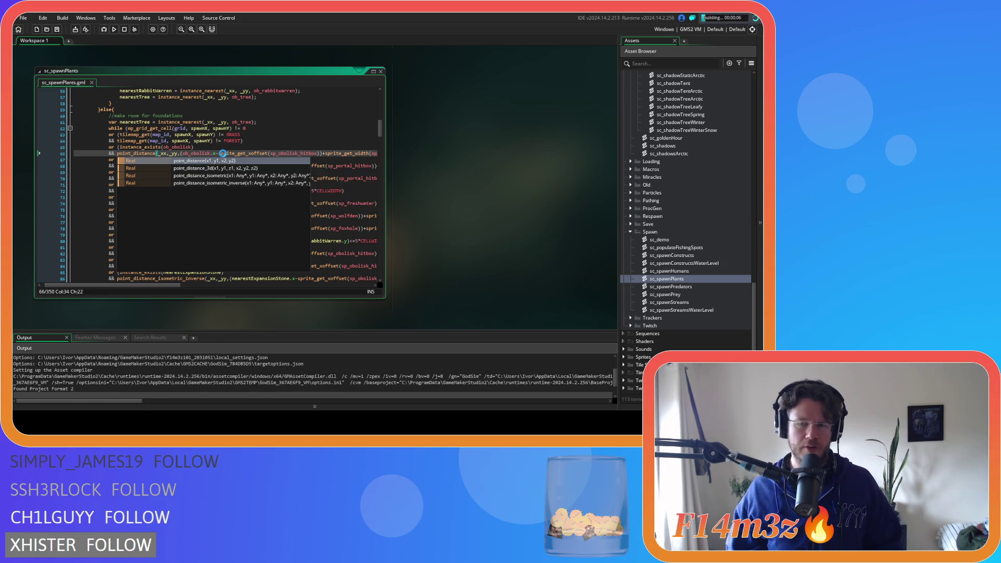